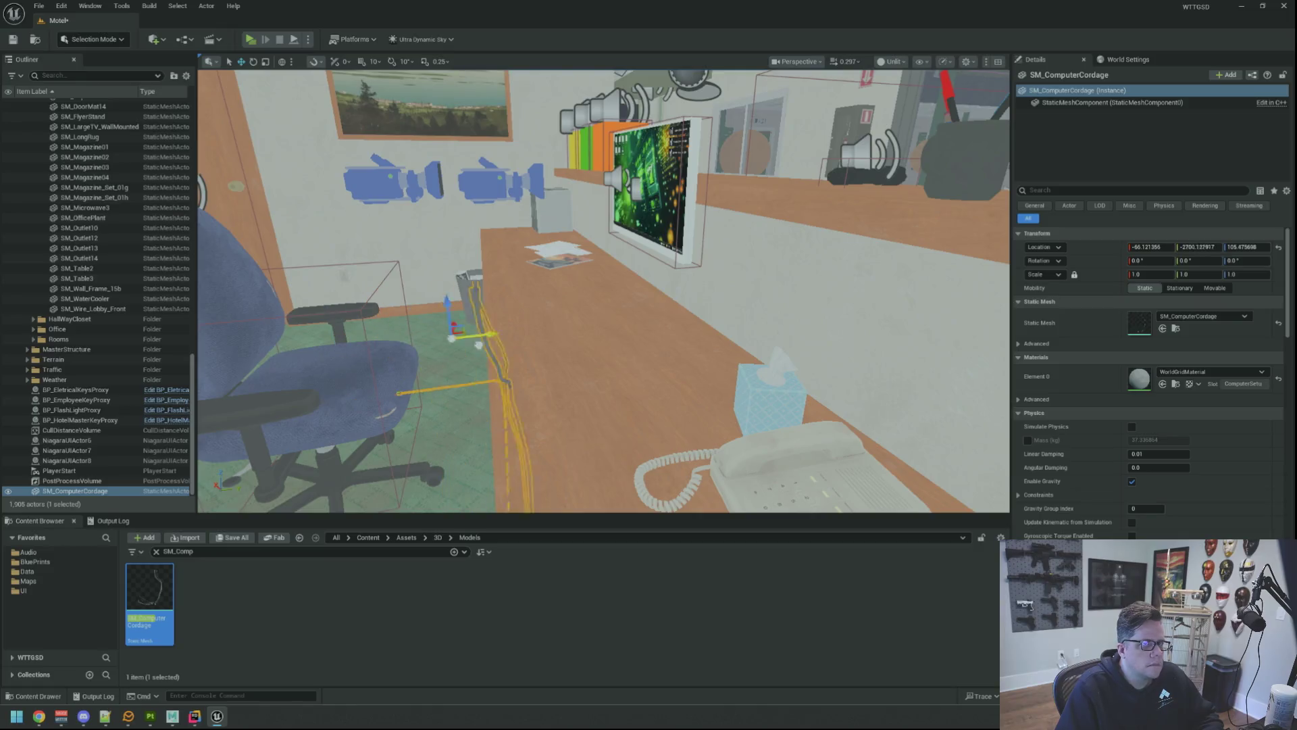
Move SM_ComputerCordage under the monitor so its cables drop into the desk hole.
scroll(679, 287, up, 3)
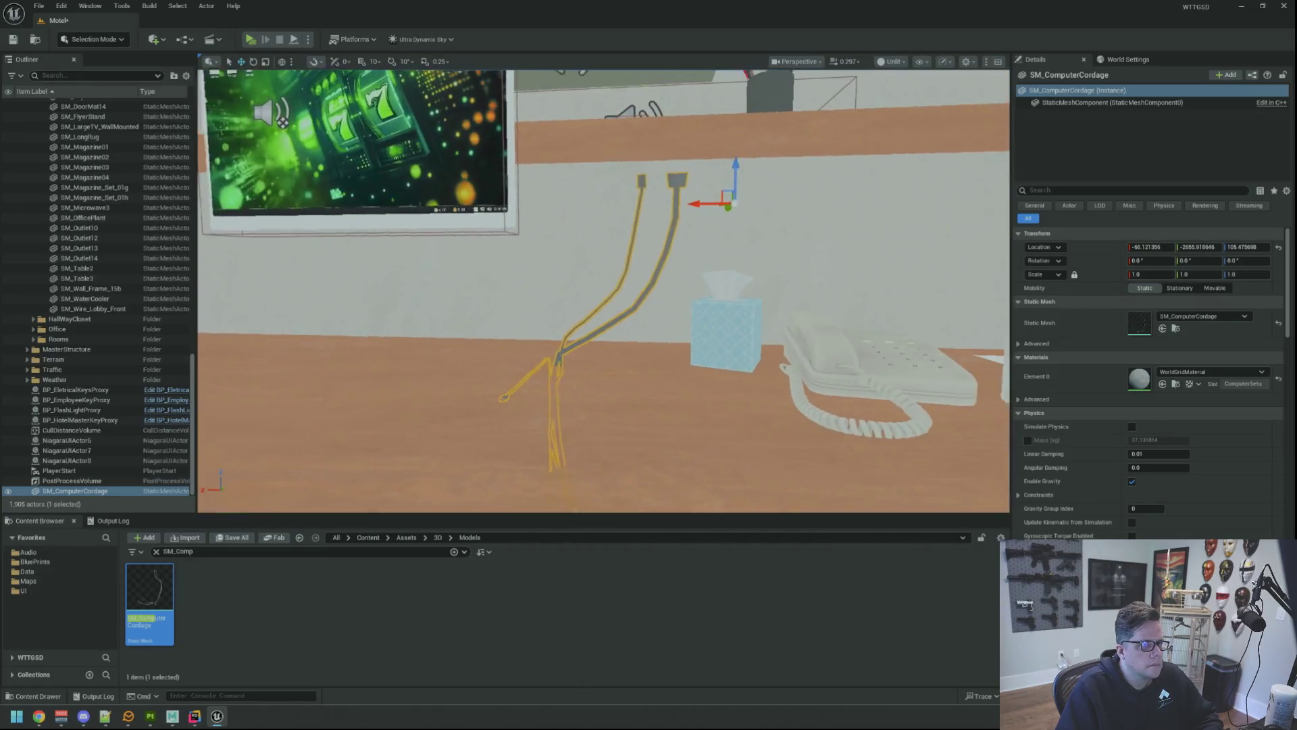
mouse_move(690, 213)
mouse_down()
mouse_move(560, 203)
mouse_move(574, 227)
mouse_move(388, 257)
mouse_move(445, 243)
mouse_up()
drag(318, 225, 308, 270)
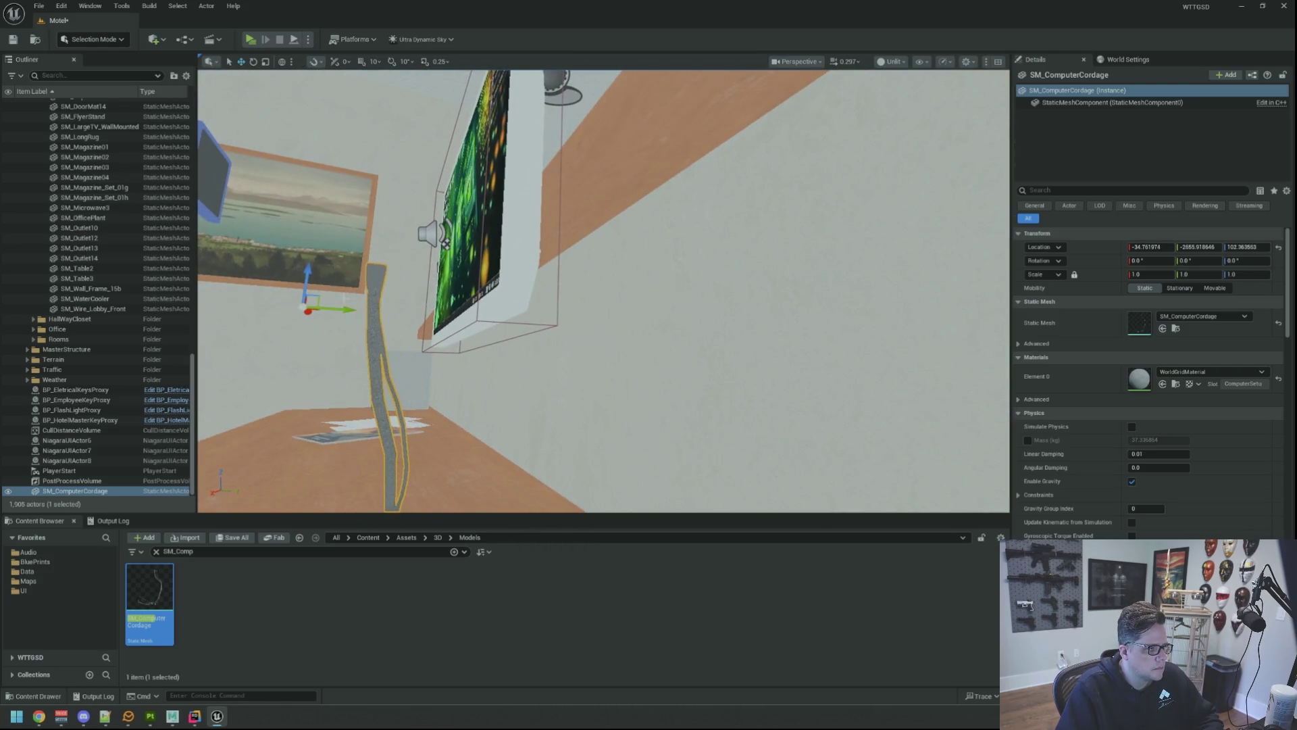
drag(446, 244, 506, 250)
scroll(453, 328, up, 5)
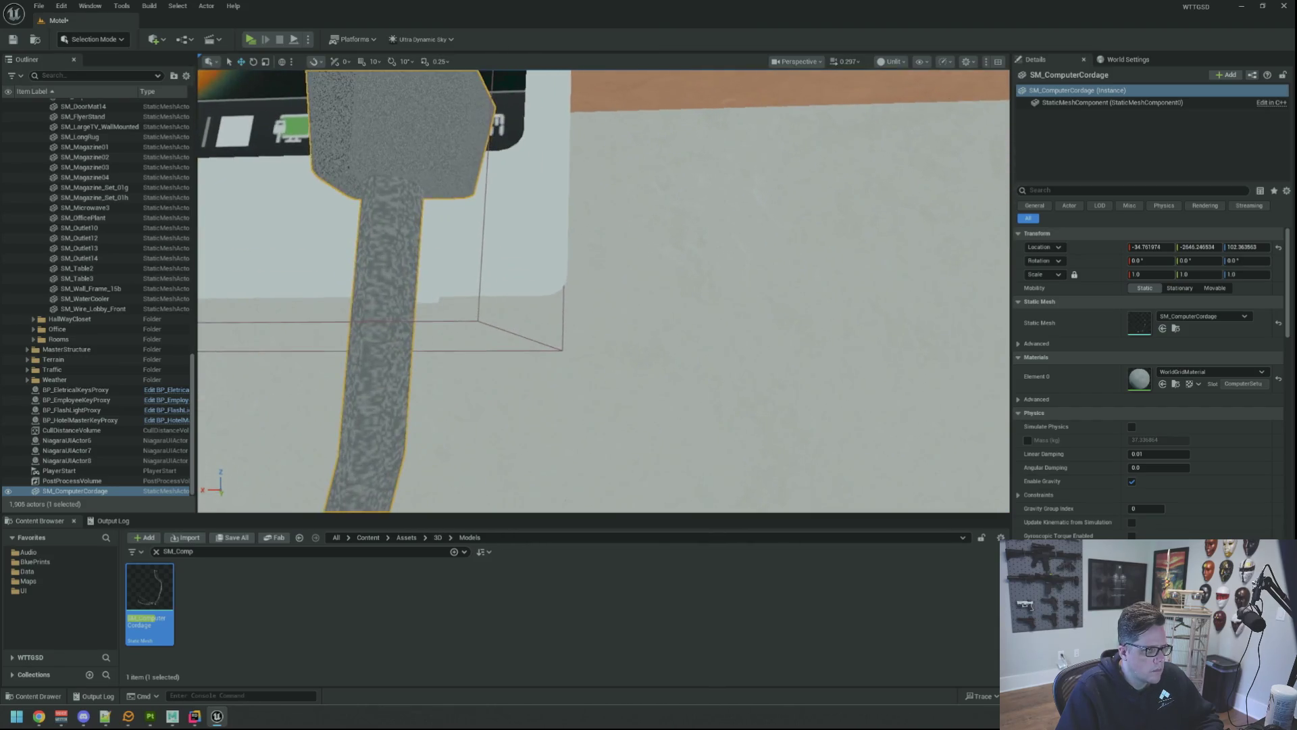
mouse_move(761, 311)
mouse_down()
mouse_move(395, 290)
mouse_move(331, 304)
mouse_up()
scroll(603, 290, down, 5)
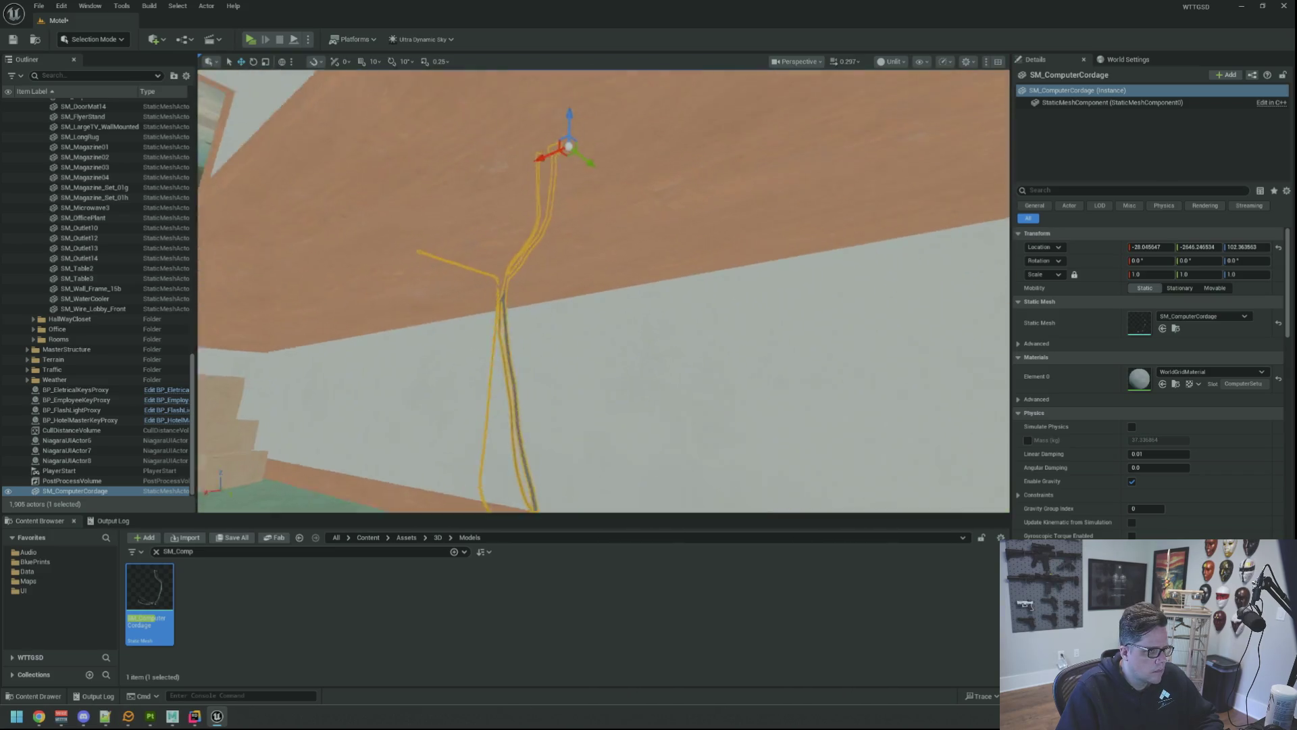
scroll(603, 290, down, 5)
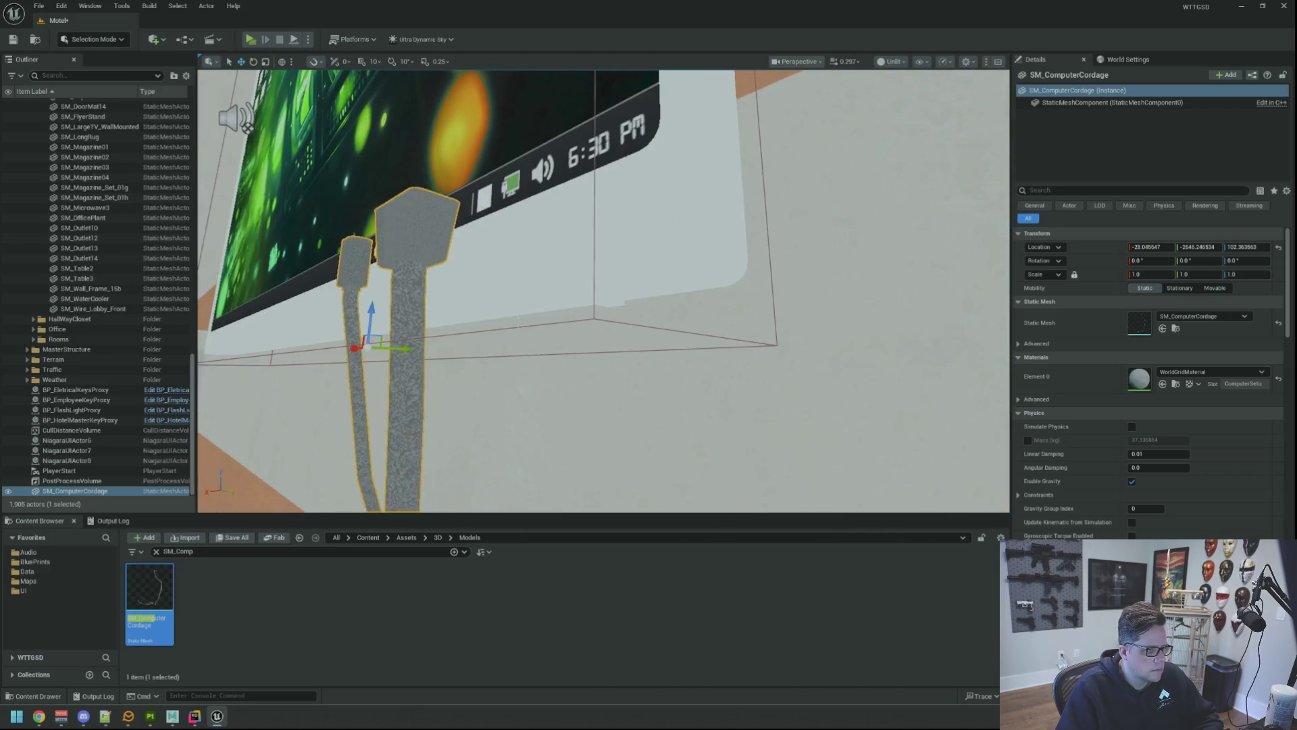
scroll(594, 366, down, 2)
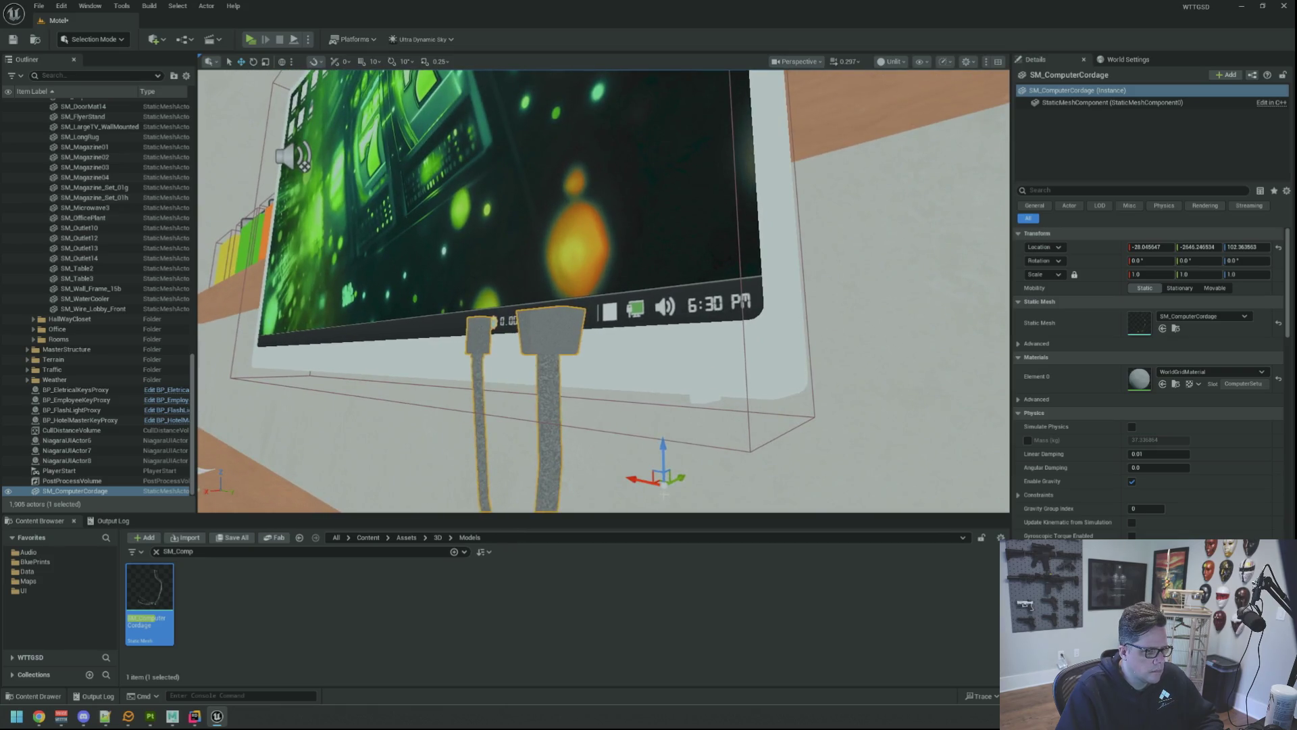
drag(664, 487, 683, 485)
drag(691, 397, 695, 417)
drag(676, 471, 677, 390)
Switch the viewport to Lit, undo a stray move, deselect the cordage and go to Substance Painter.
click(890, 67)
click(902, 79)
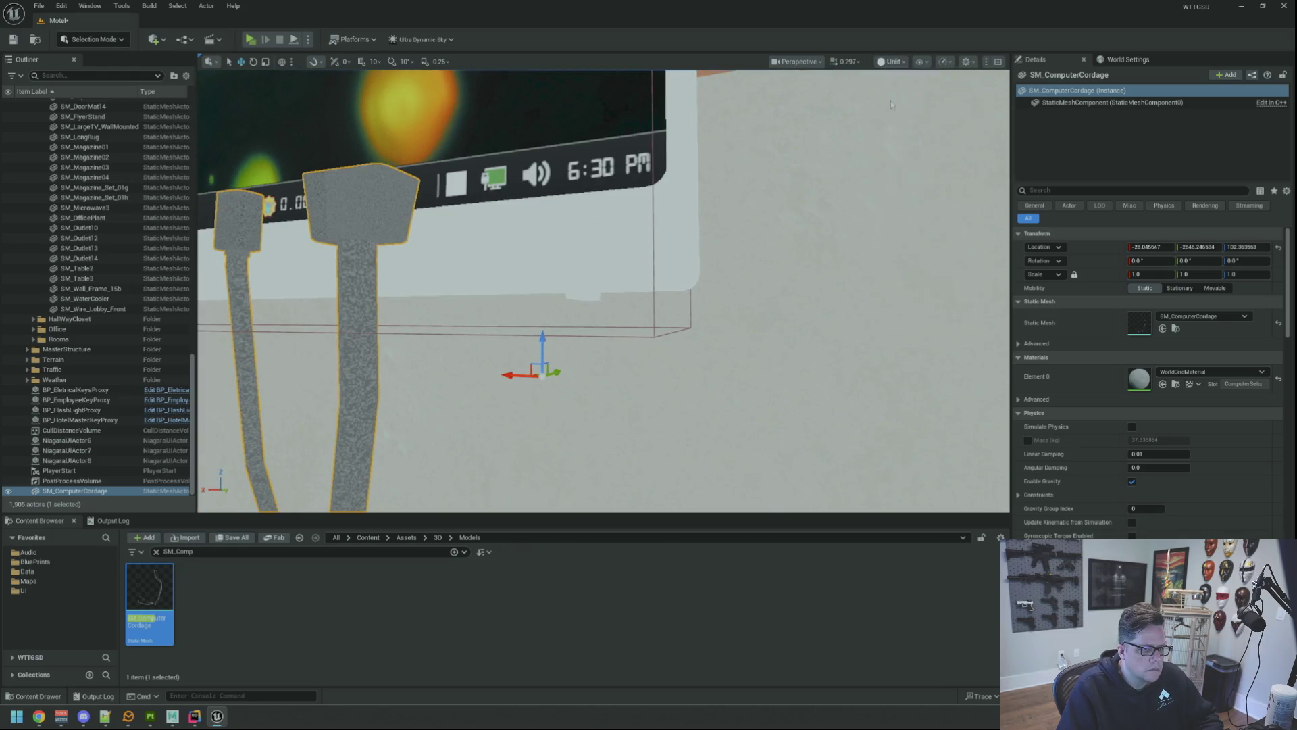
mouse_move(543, 377)
mouse_down()
mouse_move(549, 252)
mouse_move(530, 293)
mouse_move(562, 290)
mouse_move(735, 353)
mouse_move(547, 306)
mouse_move(570, 292)
mouse_up()
key(ctrl+z)
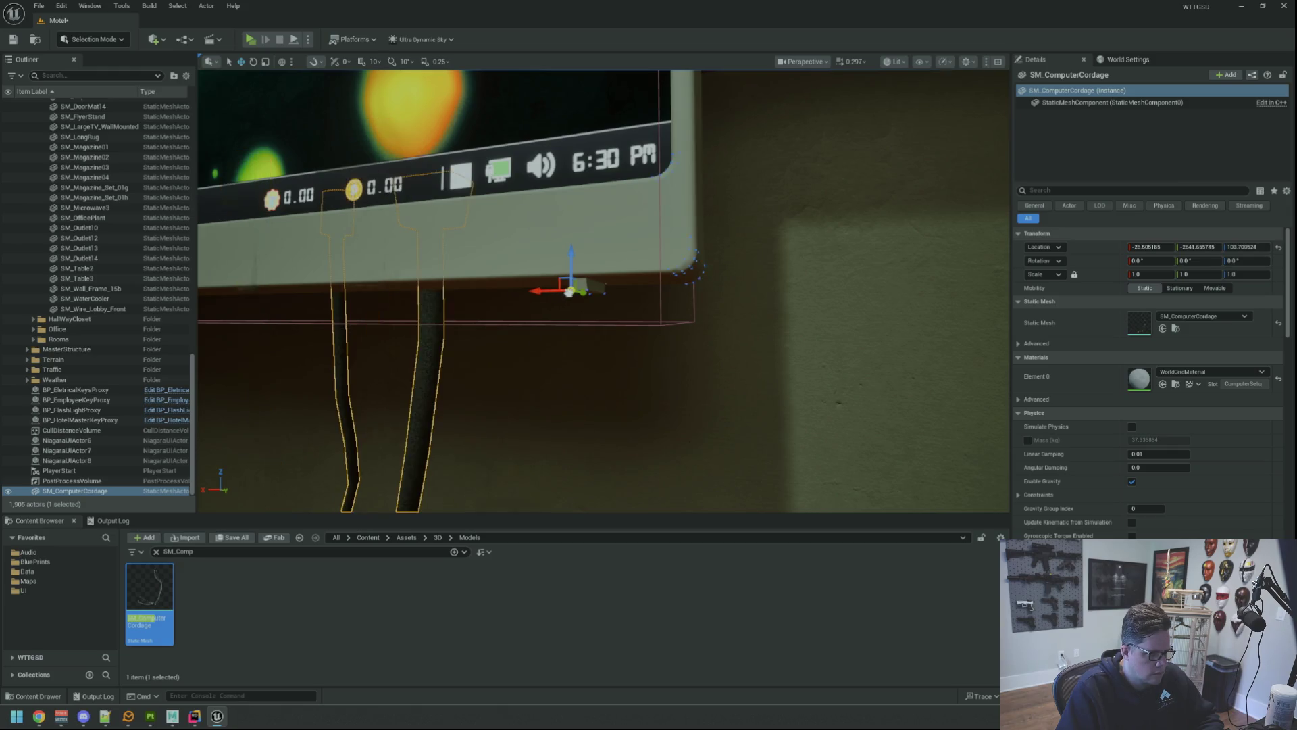
scroll(633, 322, down, 10)
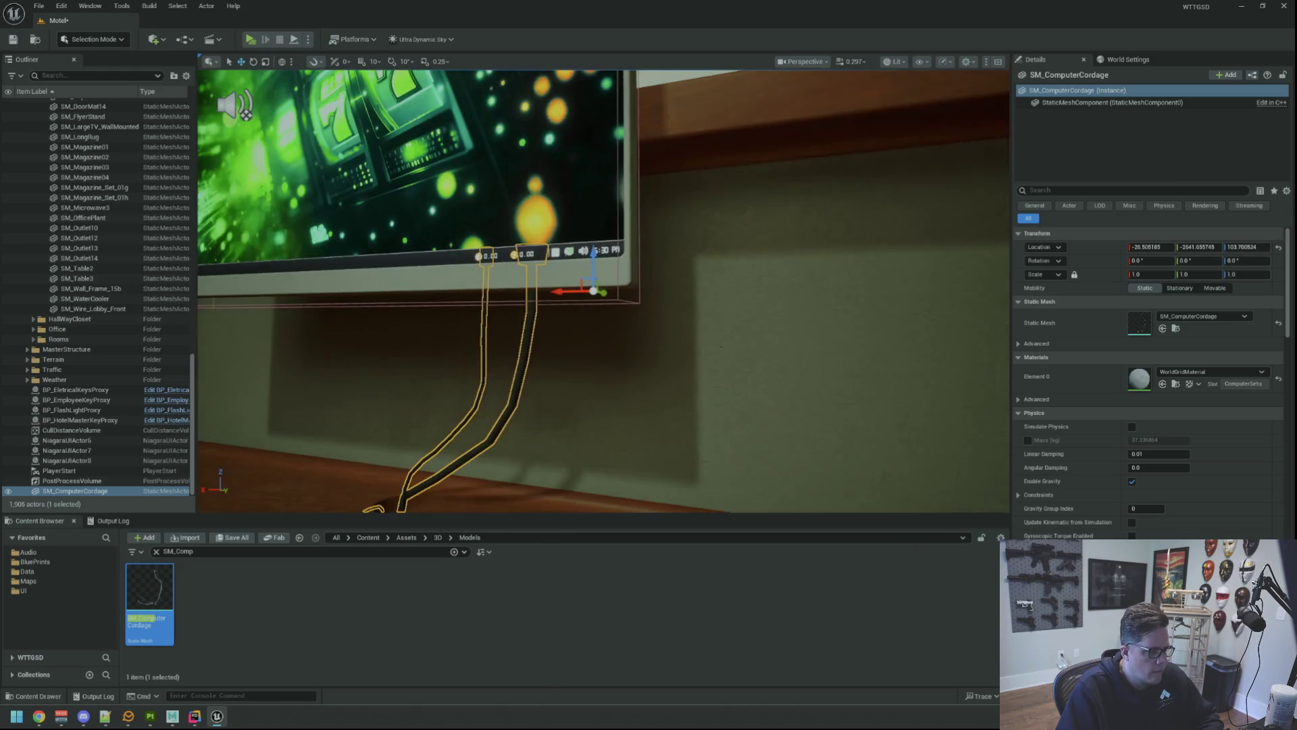
key(Escape)
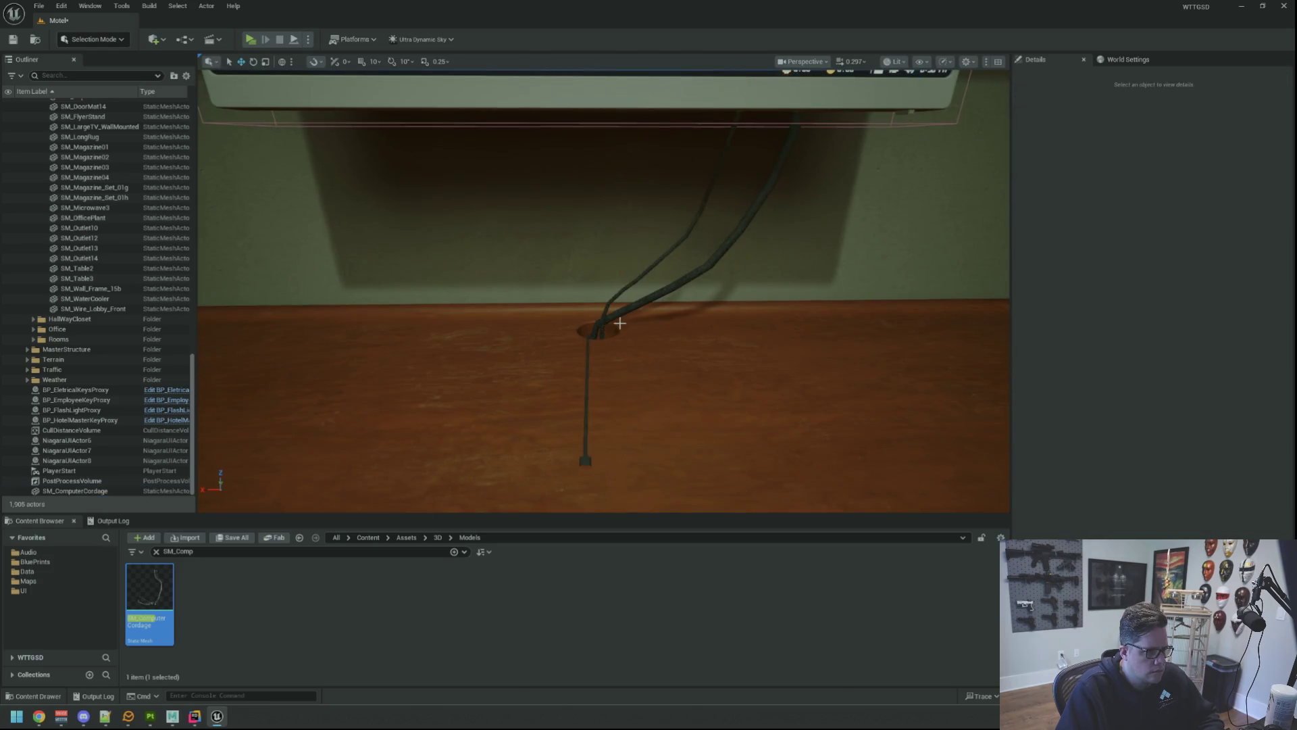
mouse_move(619, 324)
mouse_down()
mouse_move(647, 351)
mouse_move(663, 327)
mouse_move(551, 318)
mouse_up()
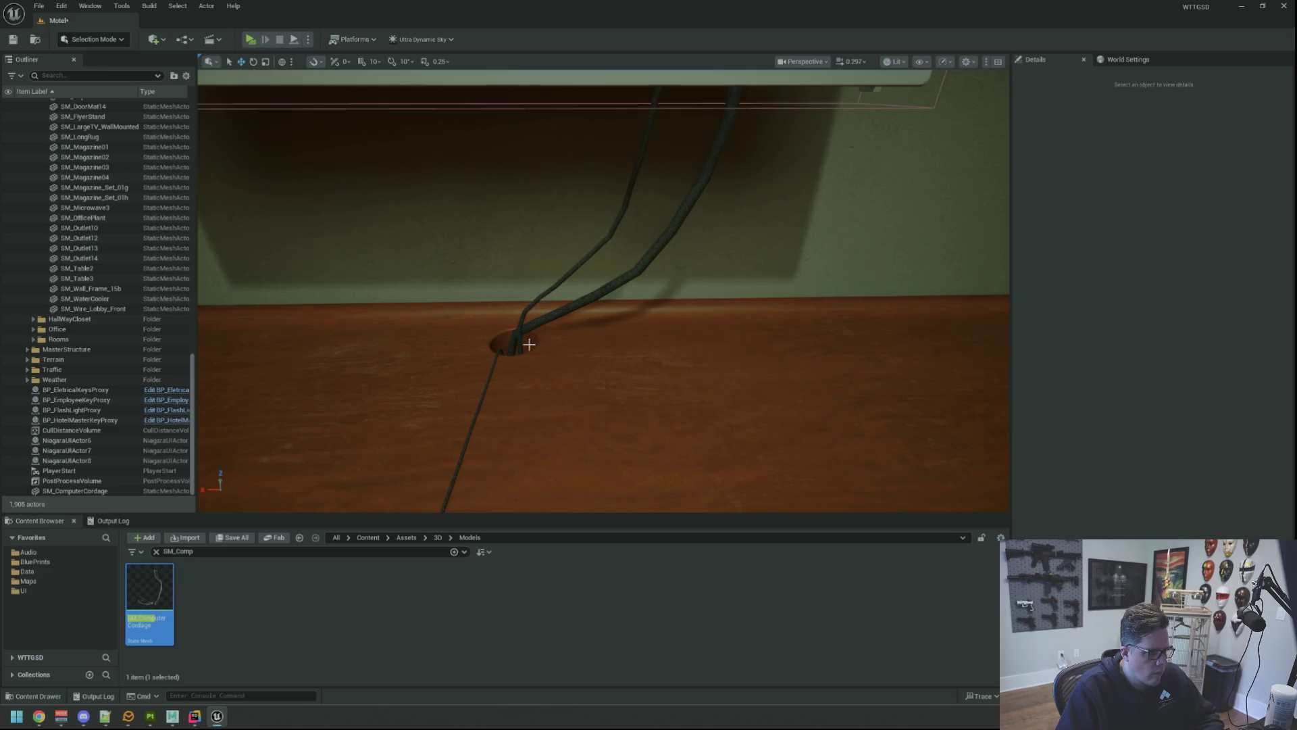
click(149, 718)
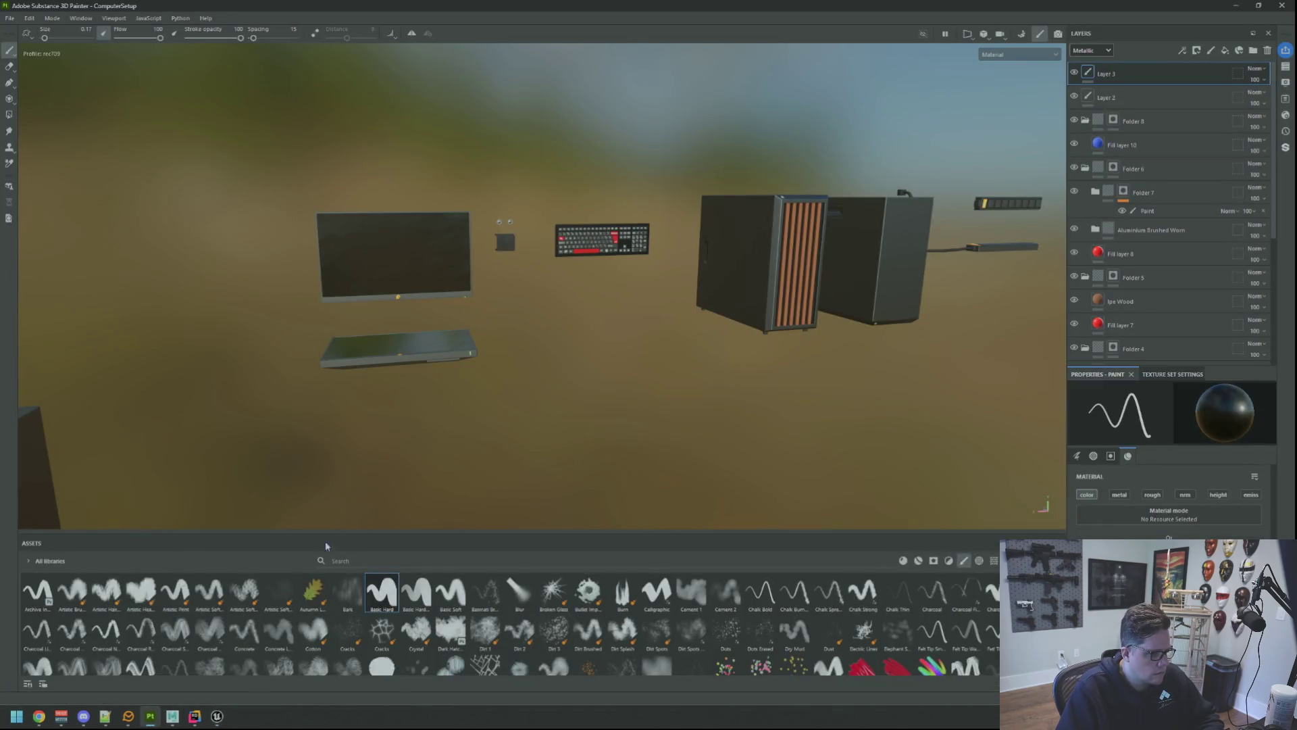
In Maya, snap the cordage up to the monitor base, check it, then return to Unreal.
click(172, 716)
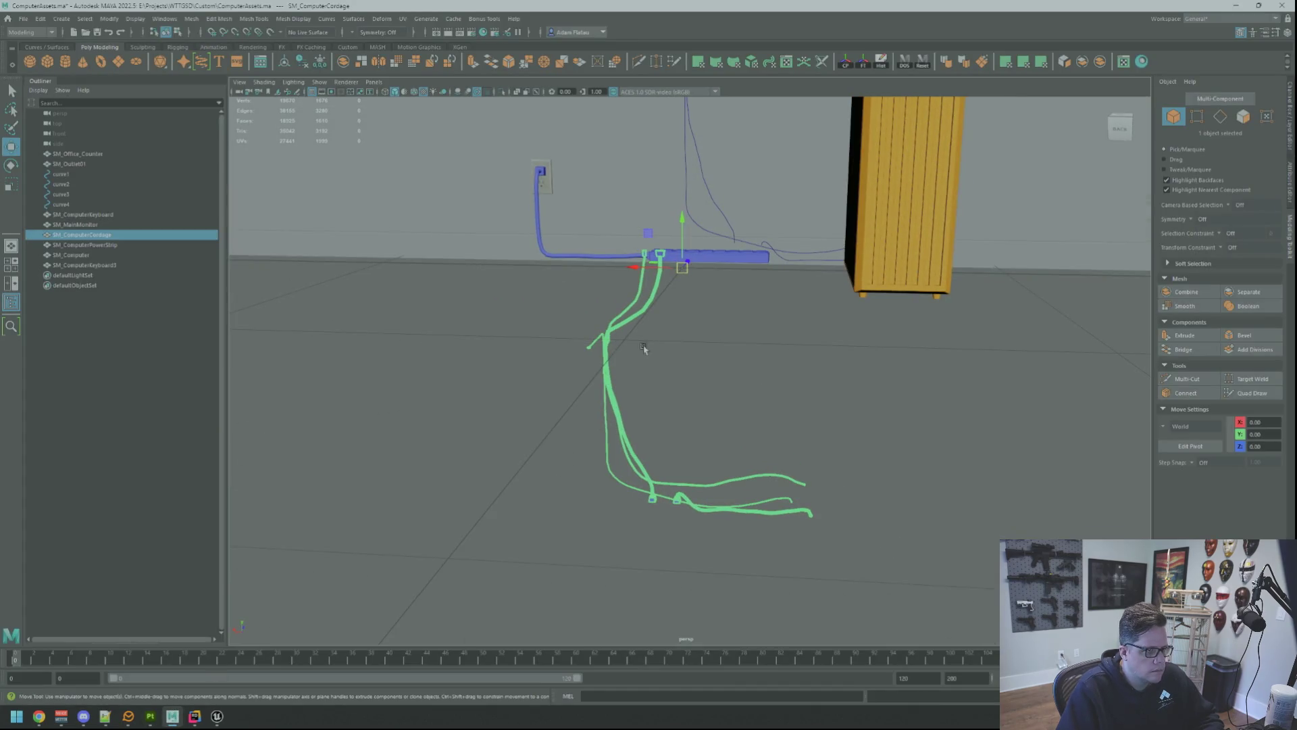
right_click(676, 377)
scroll(712, 354, down, 5)
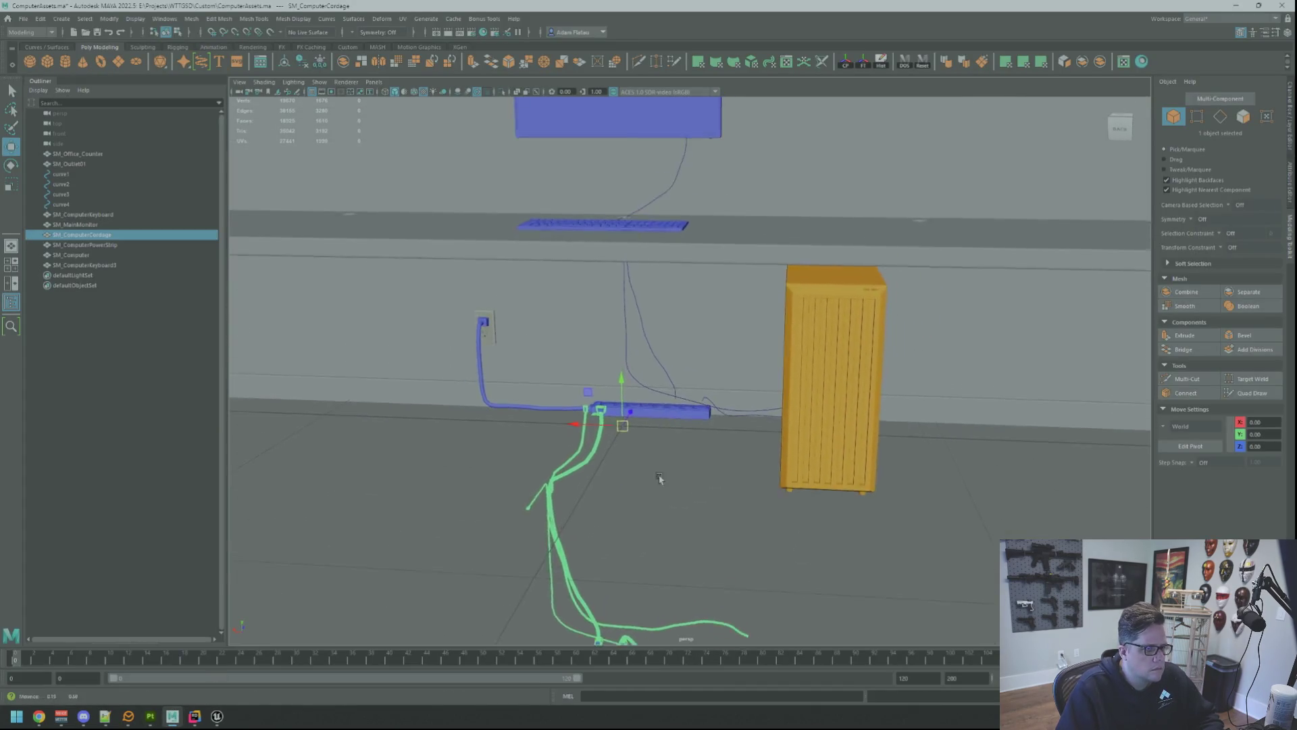
drag(660, 484, 654, 417)
key(ctrl+shift+m)
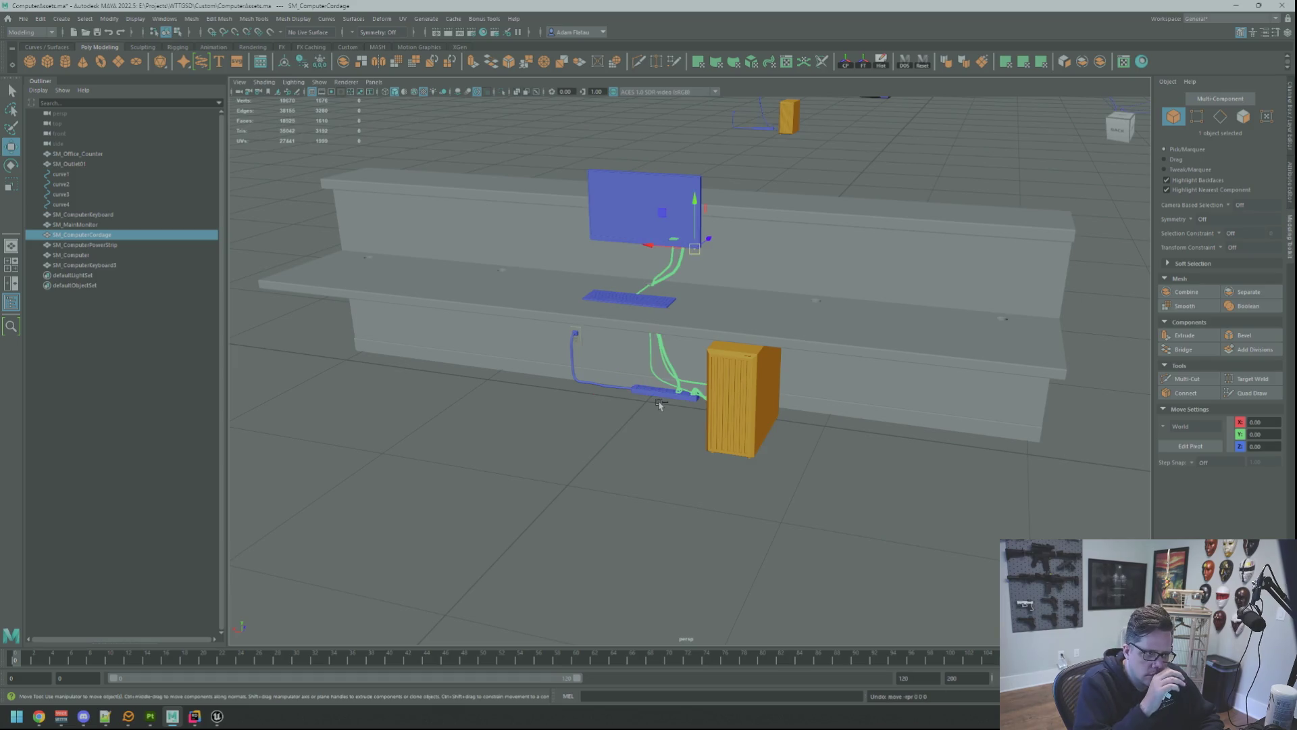
scroll(691, 283, up, 4)
mouse_move(657, 275)
mouse_down()
mouse_move(631, 301)
mouse_move(539, 318)
mouse_up()
scroll(567, 374, up, 3)
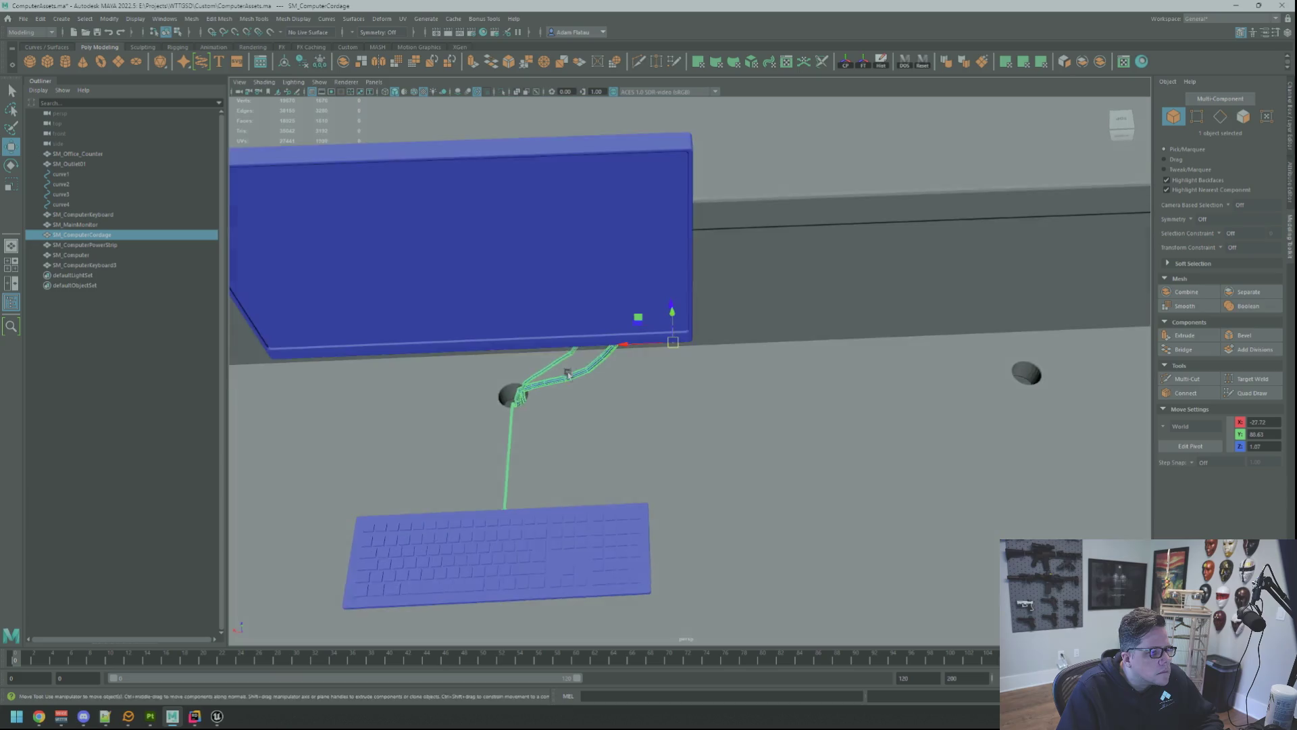
drag(568, 373, 592, 459)
scroll(592, 460, up, 2)
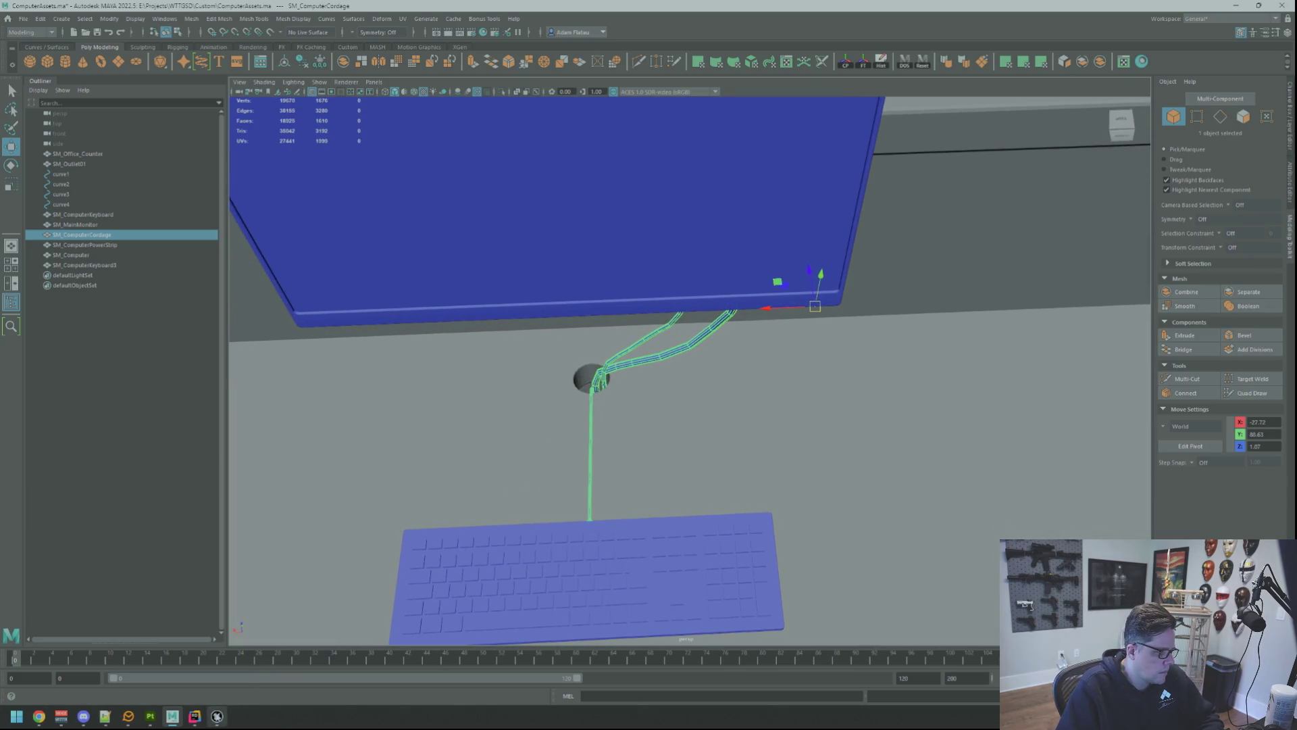
click(217, 715)
click(593, 293)
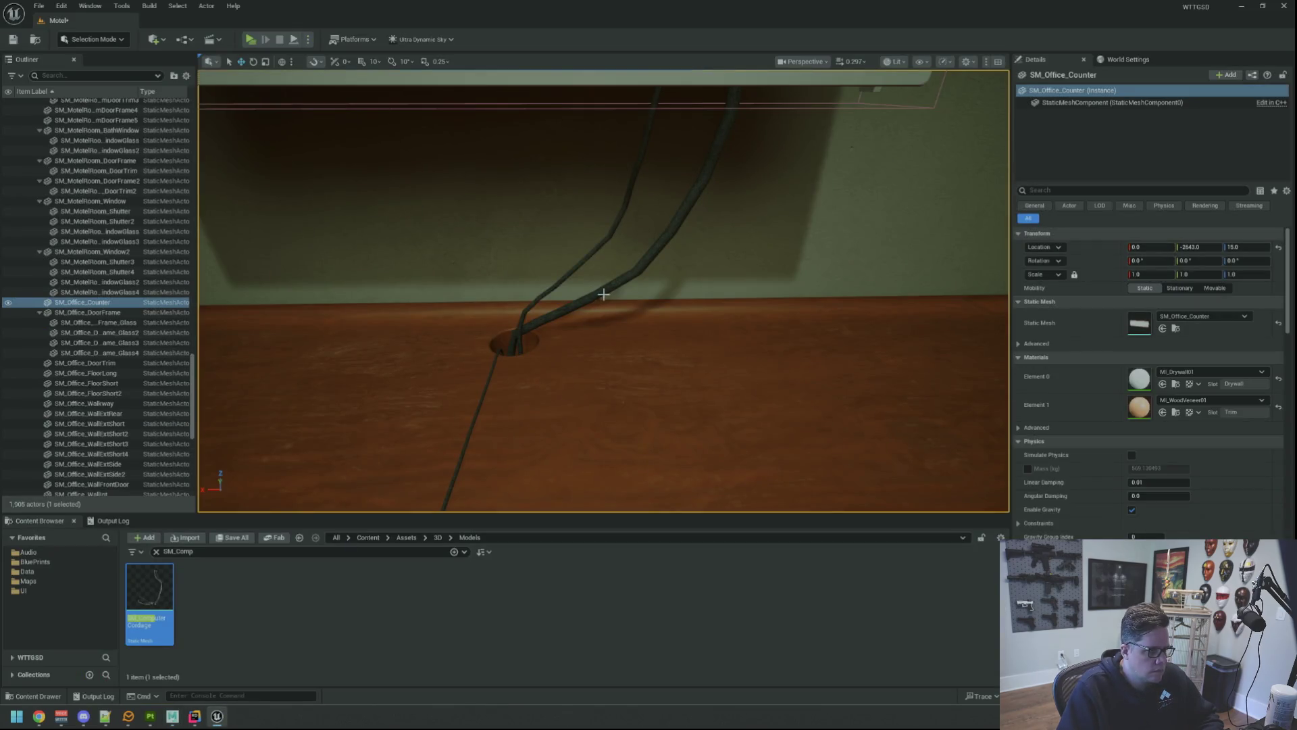
click(602, 292)
key(f)
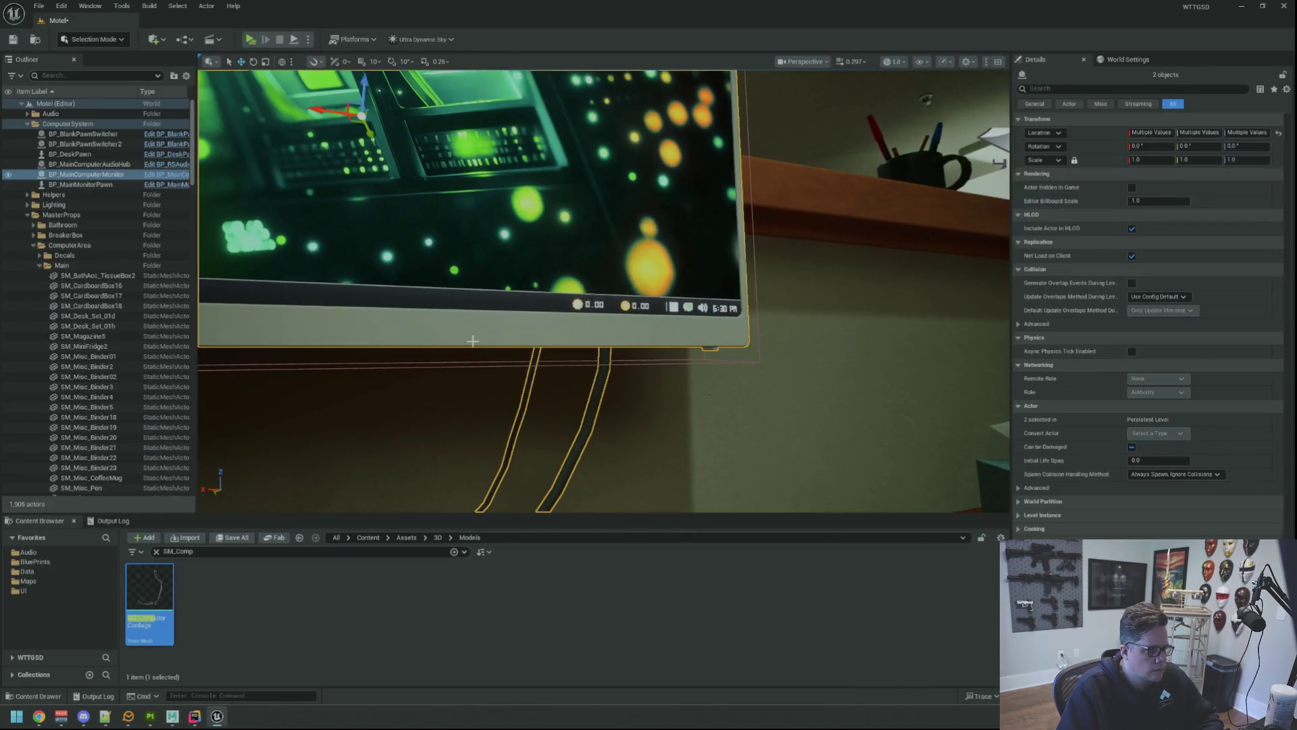
ctrl+click(474, 341)
key(f)
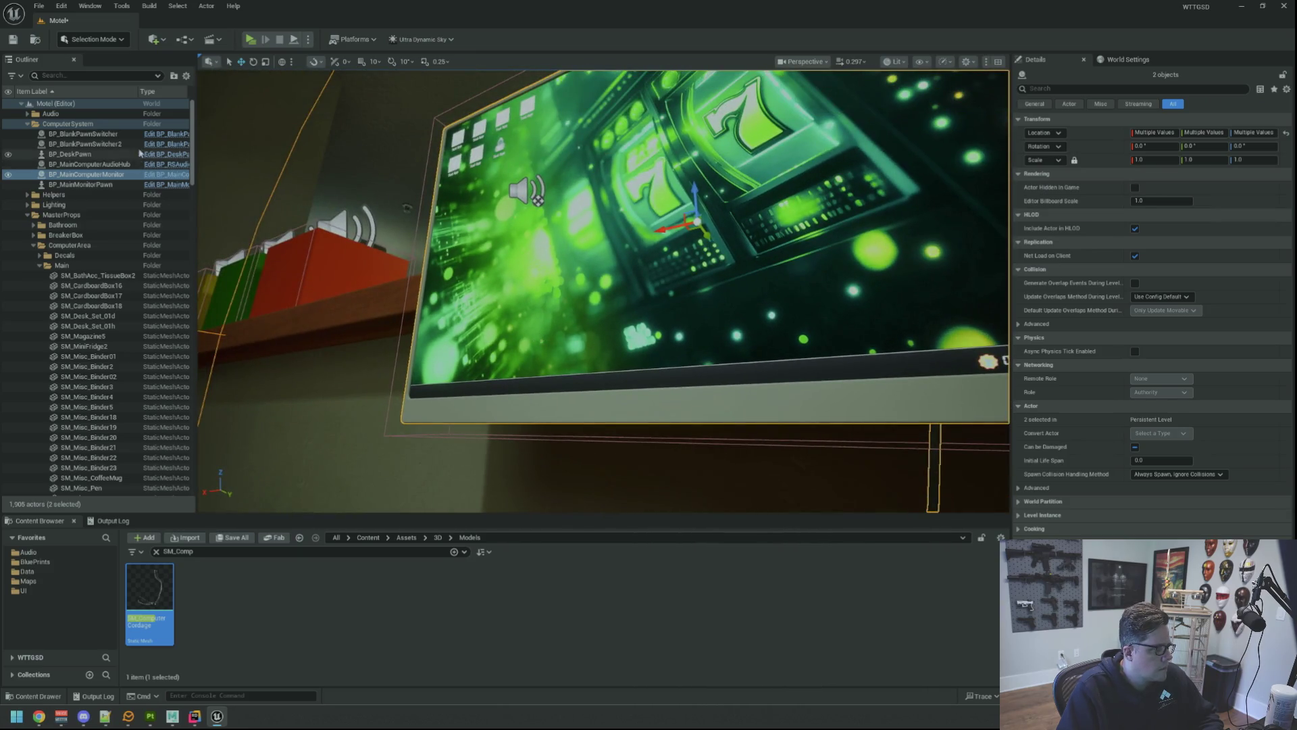
ctrl+click(84, 144)
key(f)
scroll(563, 241, up, 10)
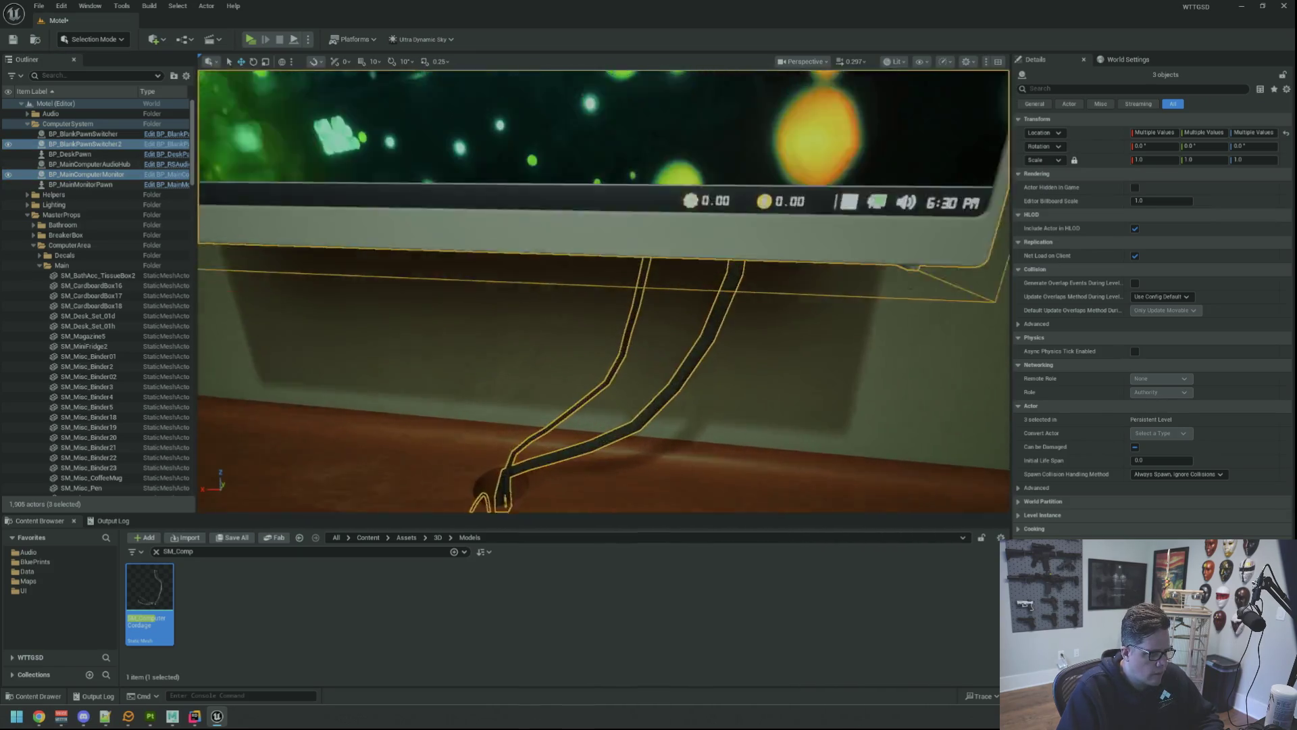
scroll(562, 242, down, 5)
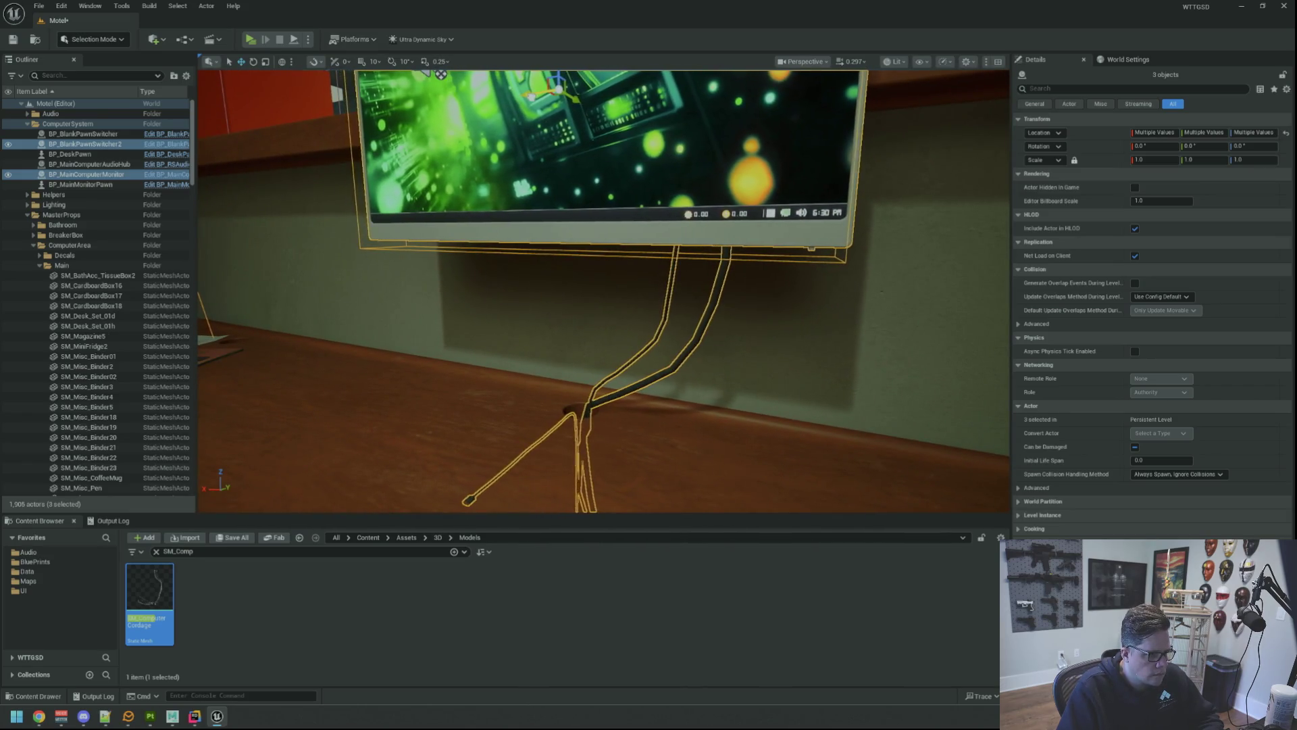
mouse_move(526, 160)
mouse_down()
mouse_move(512, 227)
mouse_move(541, 246)
mouse_move(550, 297)
mouse_move(521, 277)
mouse_move(529, 293)
mouse_up()
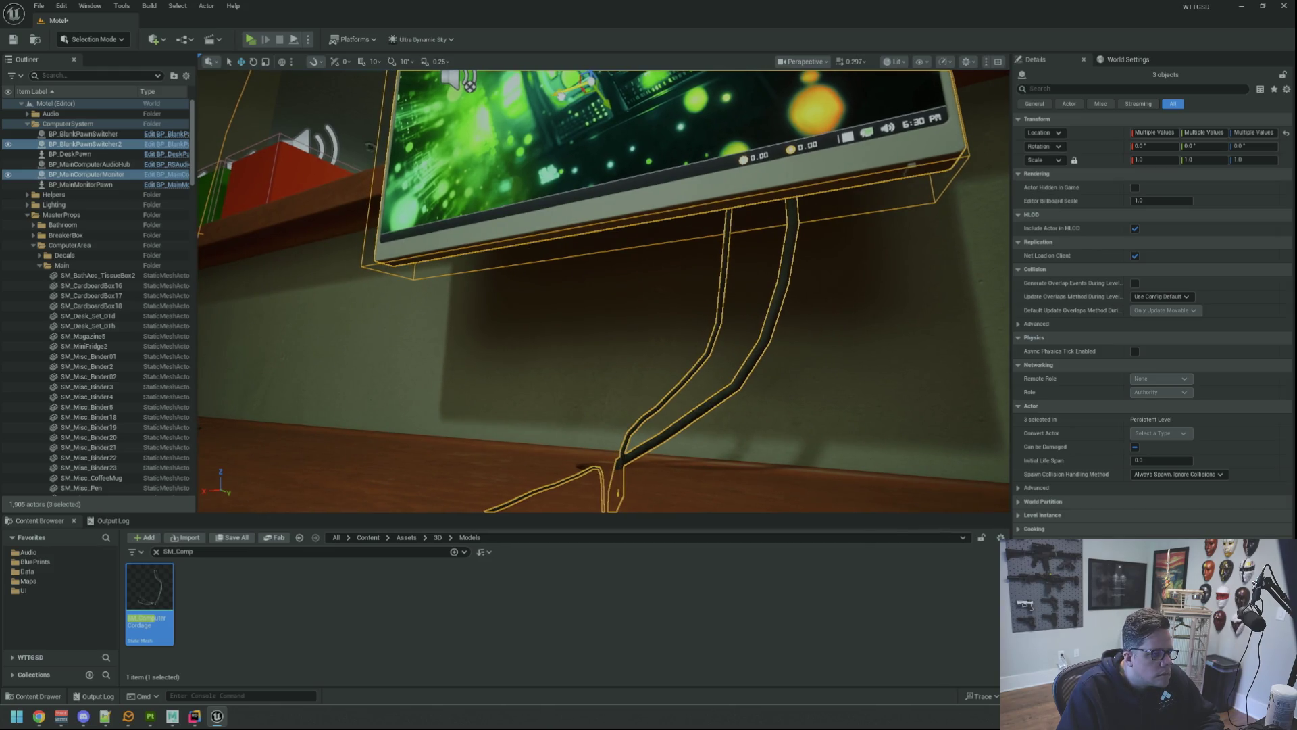
mouse_move(556, 116)
mouse_down()
mouse_move(594, 214)
mouse_move(614, 211)
mouse_move(621, 270)
mouse_move(548, 304)
mouse_move(554, 317)
mouse_move(602, 229)
mouse_move(588, 240)
mouse_move(608, 243)
mouse_move(608, 271)
mouse_move(649, 217)
mouse_up()
key(Escape)
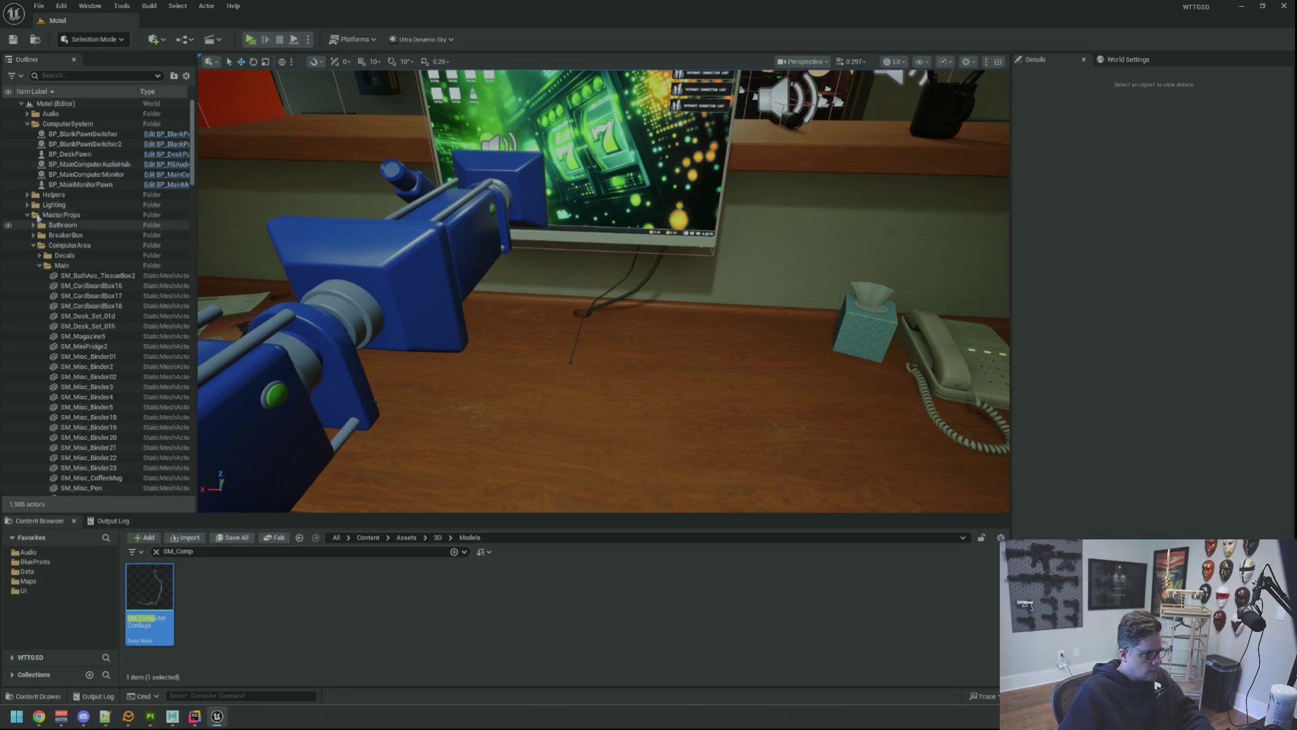
Collapse MasterProps and the Motel (Editor) tree to top-level items, then fly around the desk.
click(27, 214)
click(21, 104)
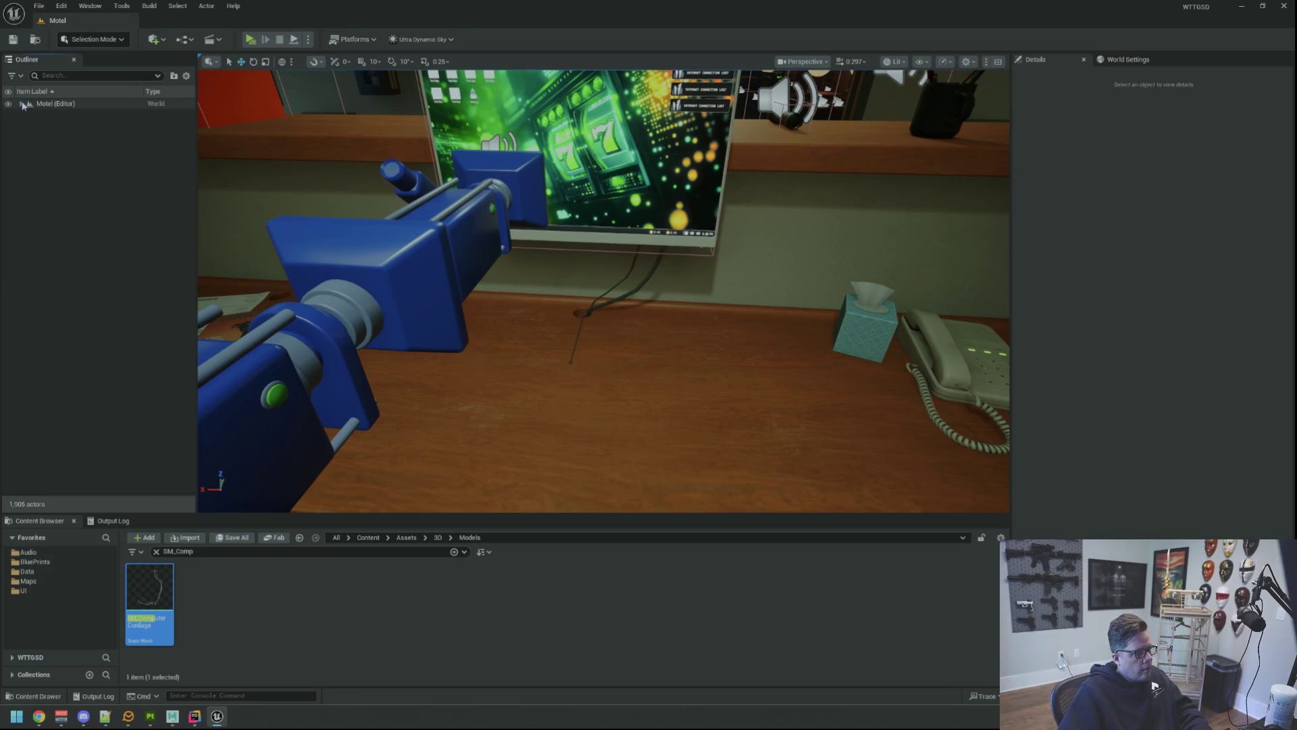
click(21, 103)
drag(352, 319, 523, 305)
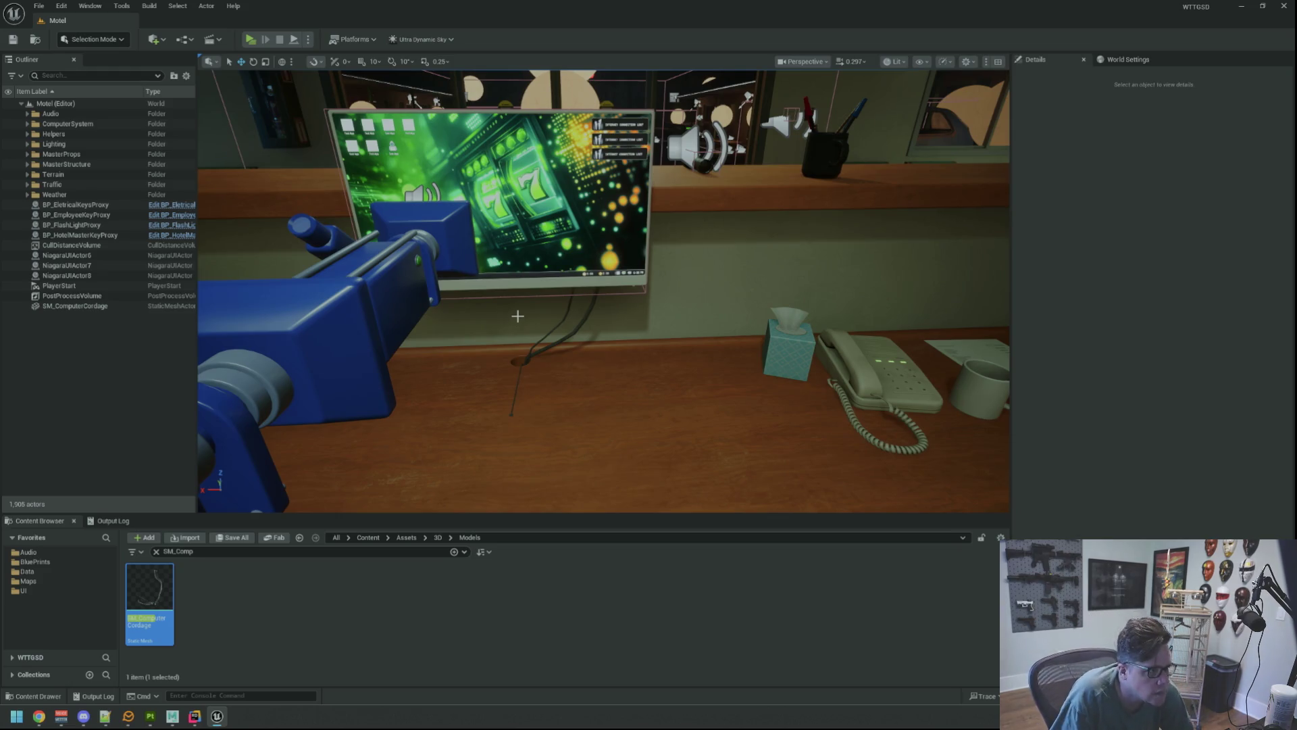
drag(540, 293, 539, 213)
drag(616, 223, 617, 237)
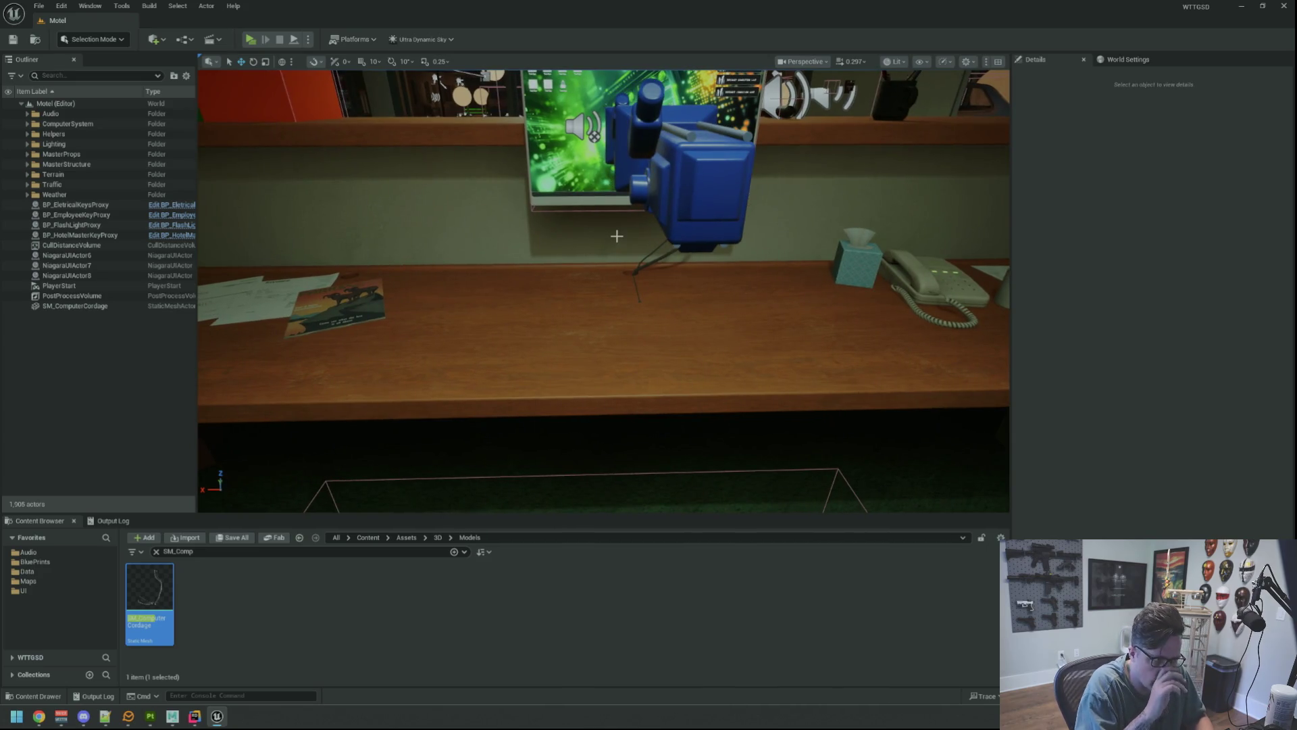
mouse_move(616, 235)
mouse_down()
mouse_move(605, 238)
mouse_move(658, 249)
mouse_up()
Switch to Maya, select SM_ComputerKeyboard and frame the view on it.
click(158, 723)
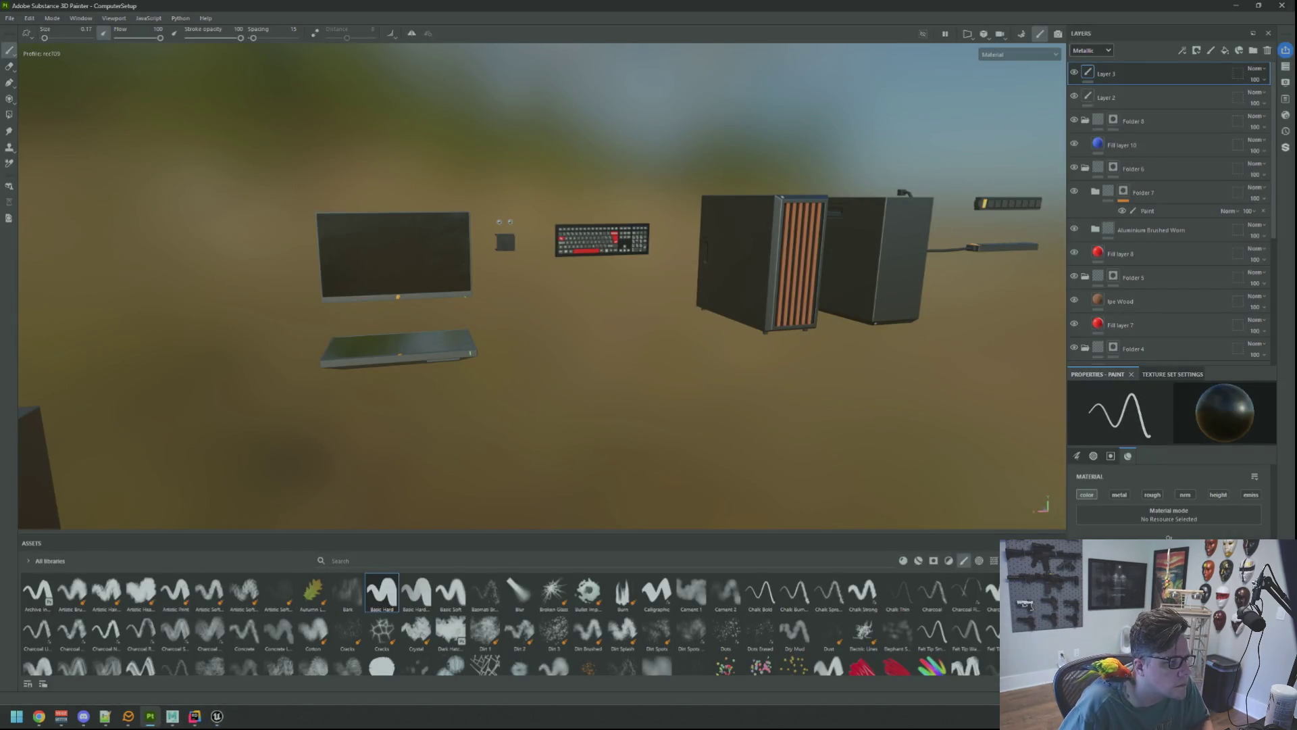
click(195, 716)
click(172, 715)
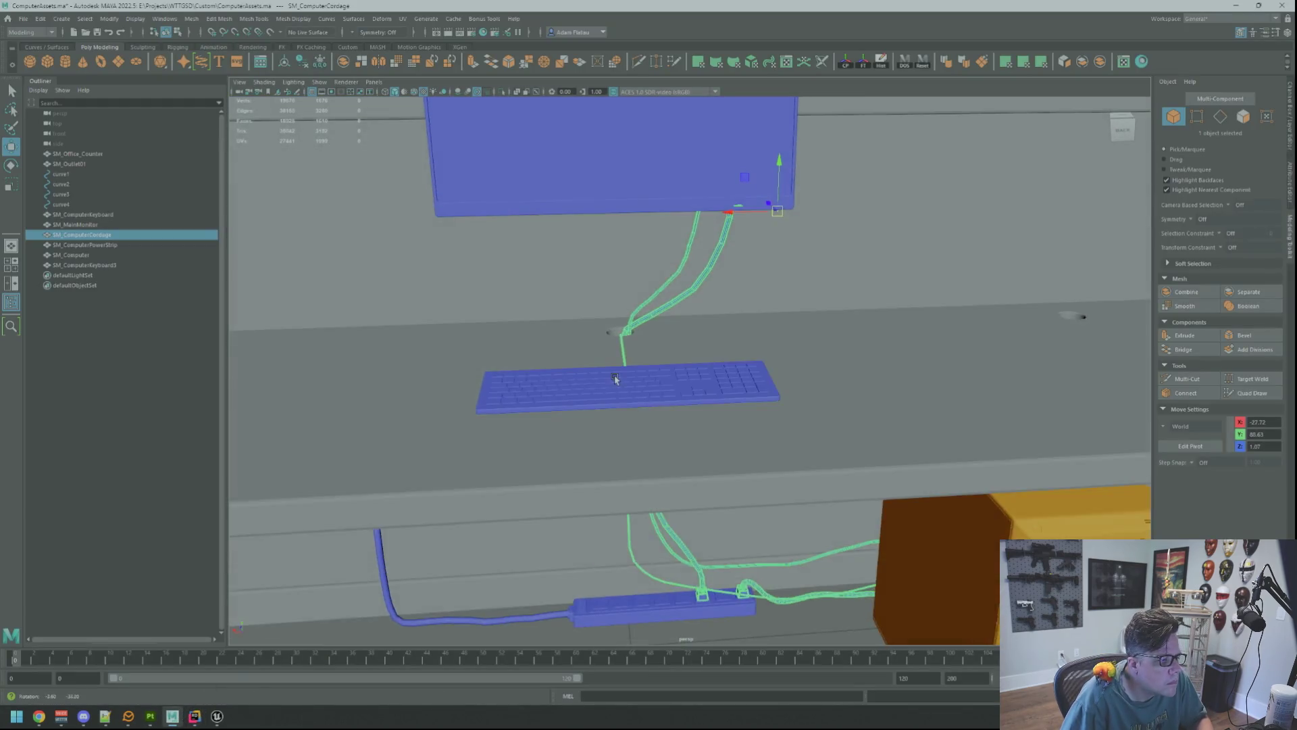
mouse_move(615, 379)
mouse_down()
mouse_move(666, 368)
mouse_move(602, 362)
mouse_move(637, 354)
mouse_move(616, 334)
mouse_move(629, 367)
mouse_move(657, 367)
mouse_move(640, 346)
mouse_move(716, 334)
mouse_move(946, 376)
mouse_move(724, 337)
mouse_up()
click(640, 346)
key(f)
mouse_move(700, 327)
mouse_down()
mouse_move(831, 322)
mouse_move(641, 317)
mouse_move(758, 301)
mouse_move(674, 279)
mouse_move(709, 284)
mouse_move(735, 311)
mouse_move(675, 293)
mouse_move(610, 307)
mouse_move(643, 292)
mouse_up()
scroll(596, 317, down, 5)
key(f)
scroll(691, 265, down, 5)
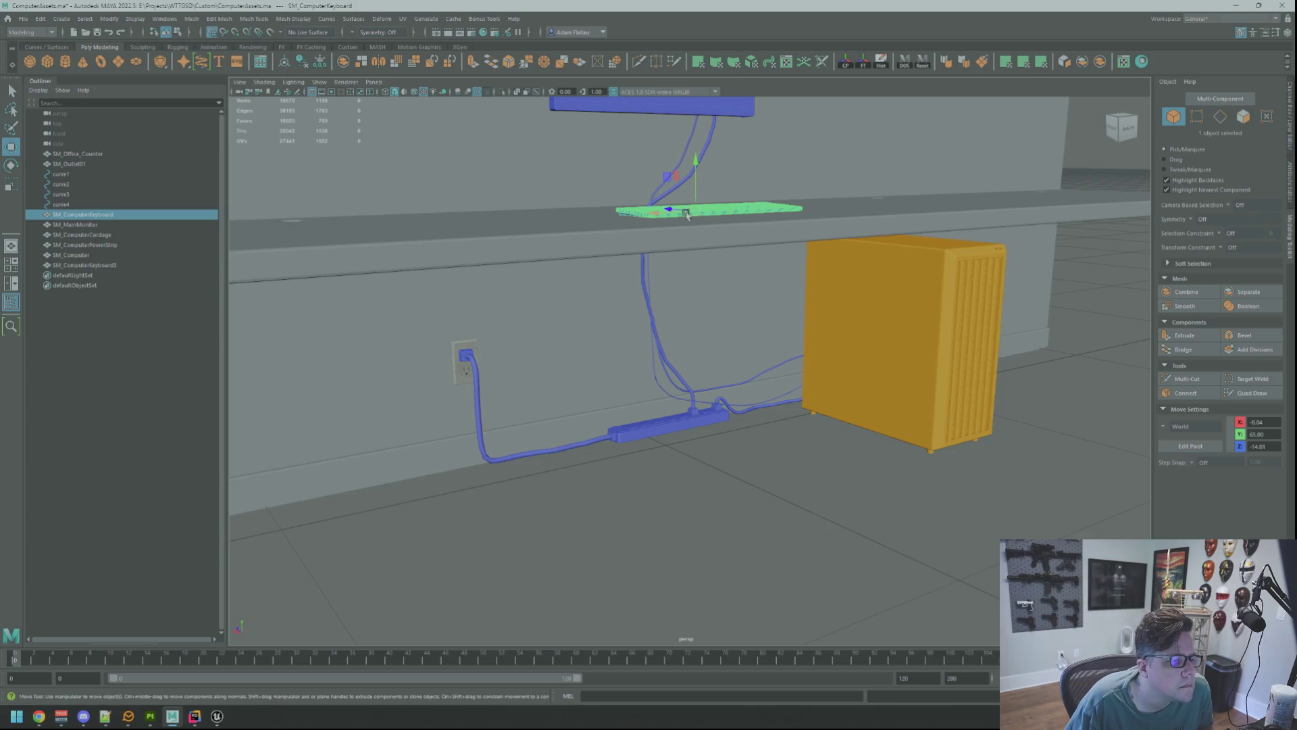
Move the keyboard to the origin and export the selection as SM_ComputerKeyboard.fbx.
drag(692, 214, 677, 466)
key(f)
mouse_move(735, 423)
mouse_down()
mouse_move(780, 371)
mouse_move(763, 375)
mouse_up()
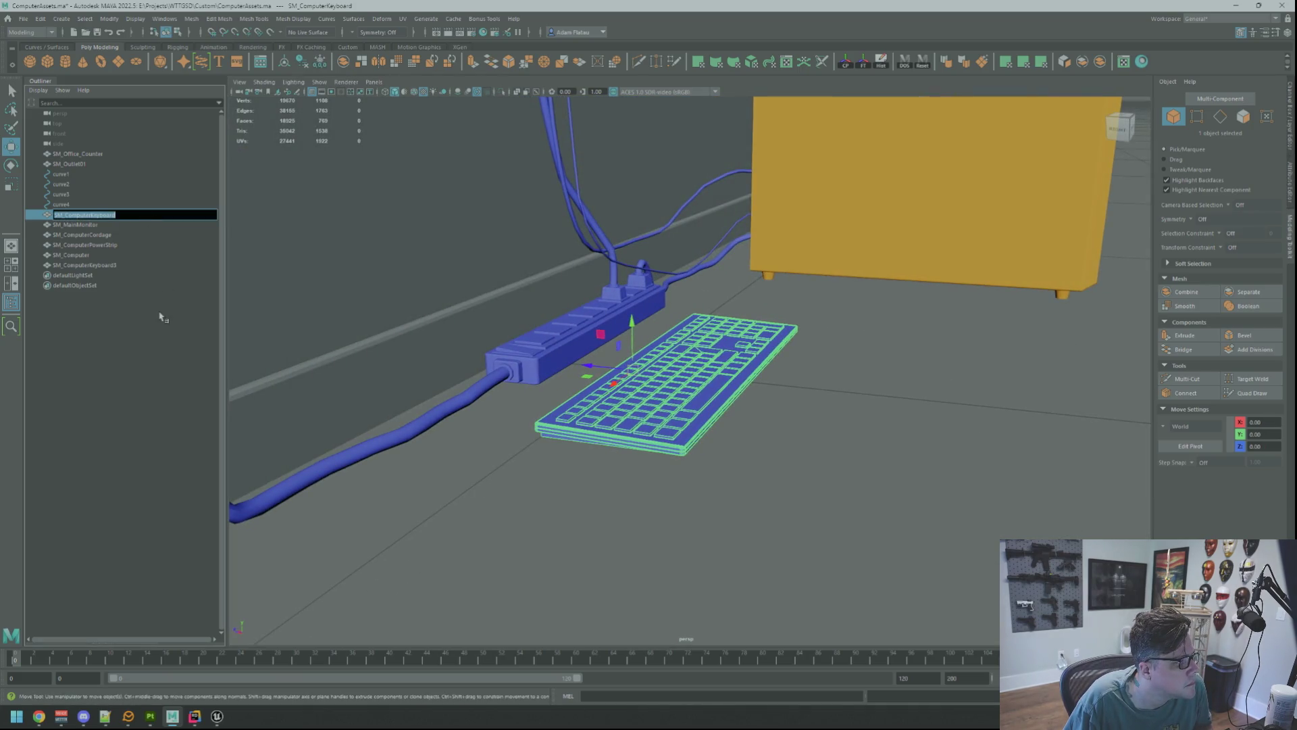
drag(514, 378, 649, 379)
key(ctrl+alt+e)
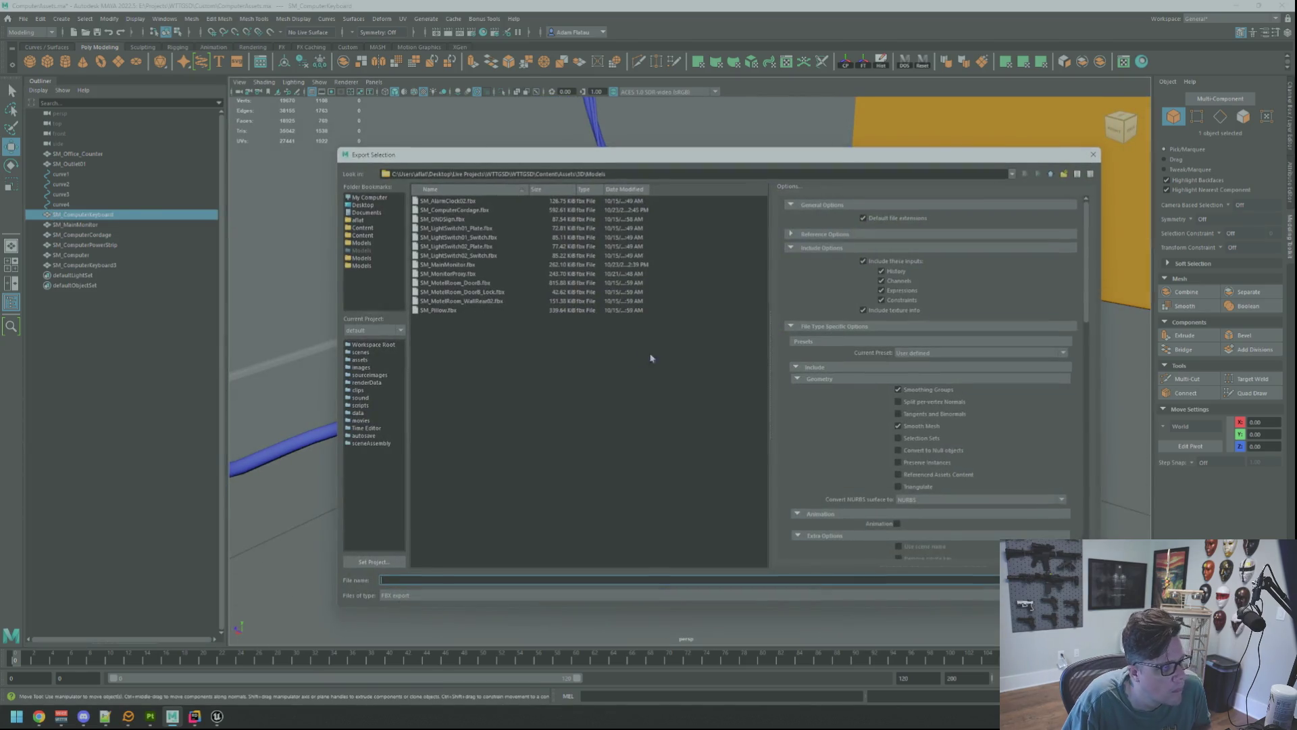
key(Return)
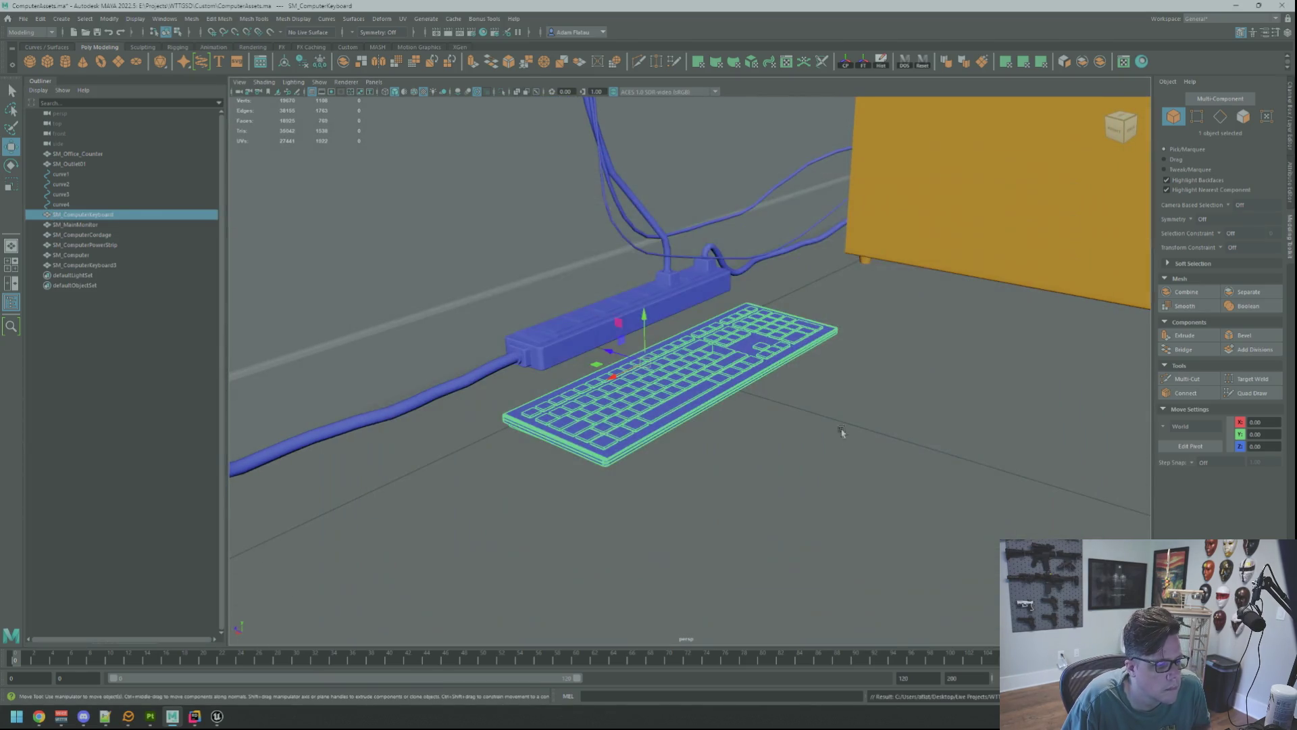
Return the keyboard to its place on the desk and switch back to Unreal Engine.
drag(841, 432, 811, 374)
key(ctrl+shift+o)
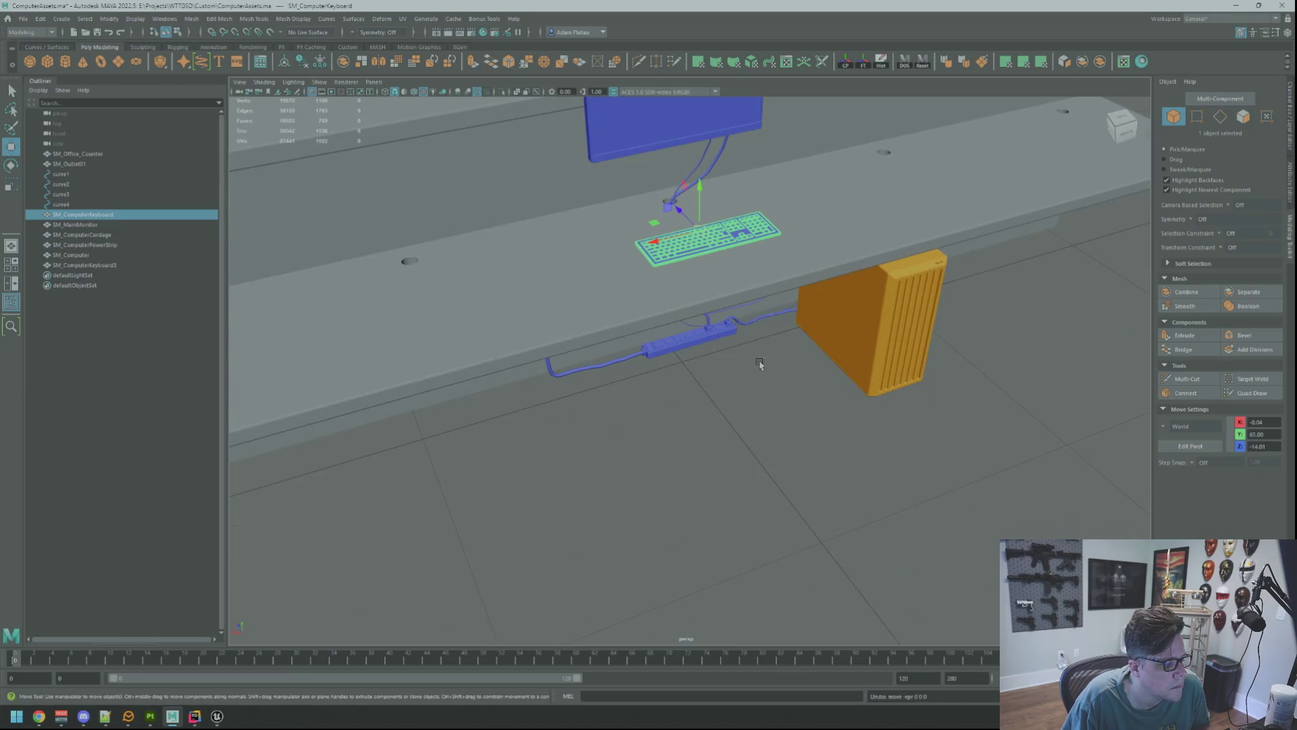
click(215, 718)
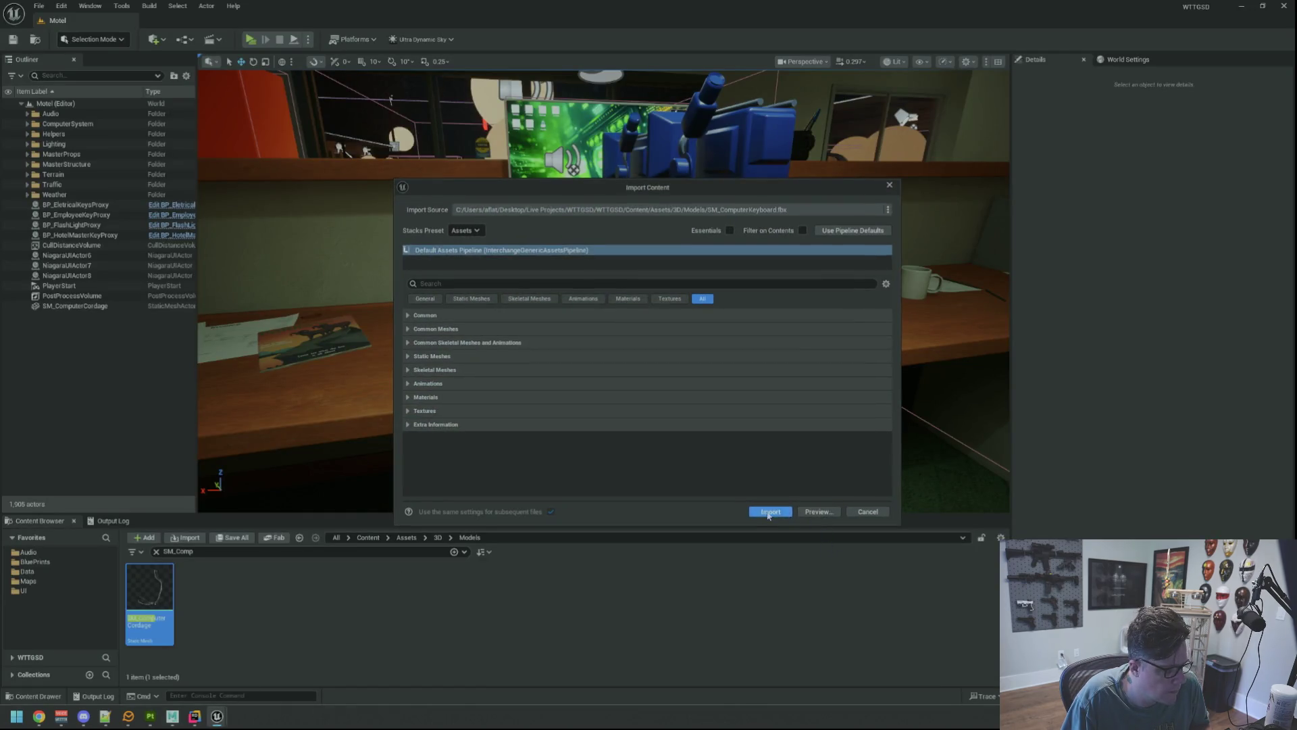
Import SM_ComputerKeyboard into the Models folder and save the mesh asset.
click(769, 512)
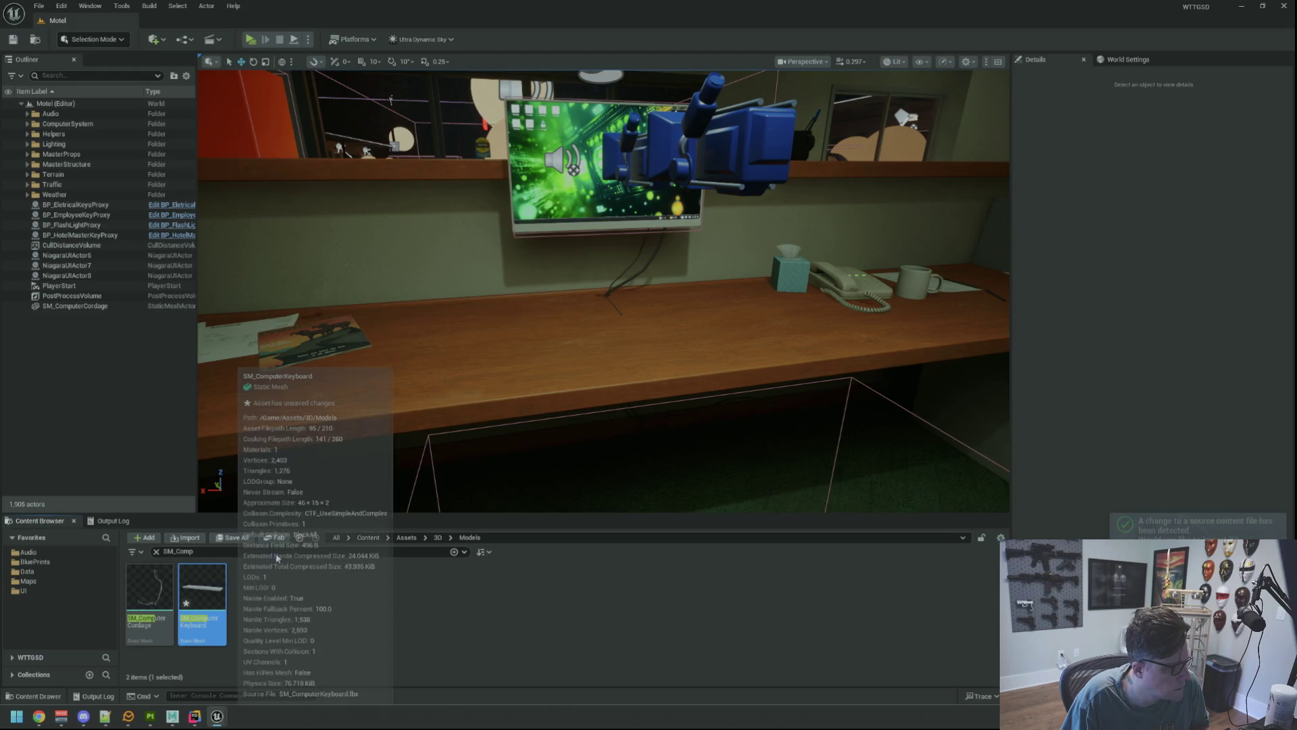
double_click(227, 581)
key(ctrl+s)
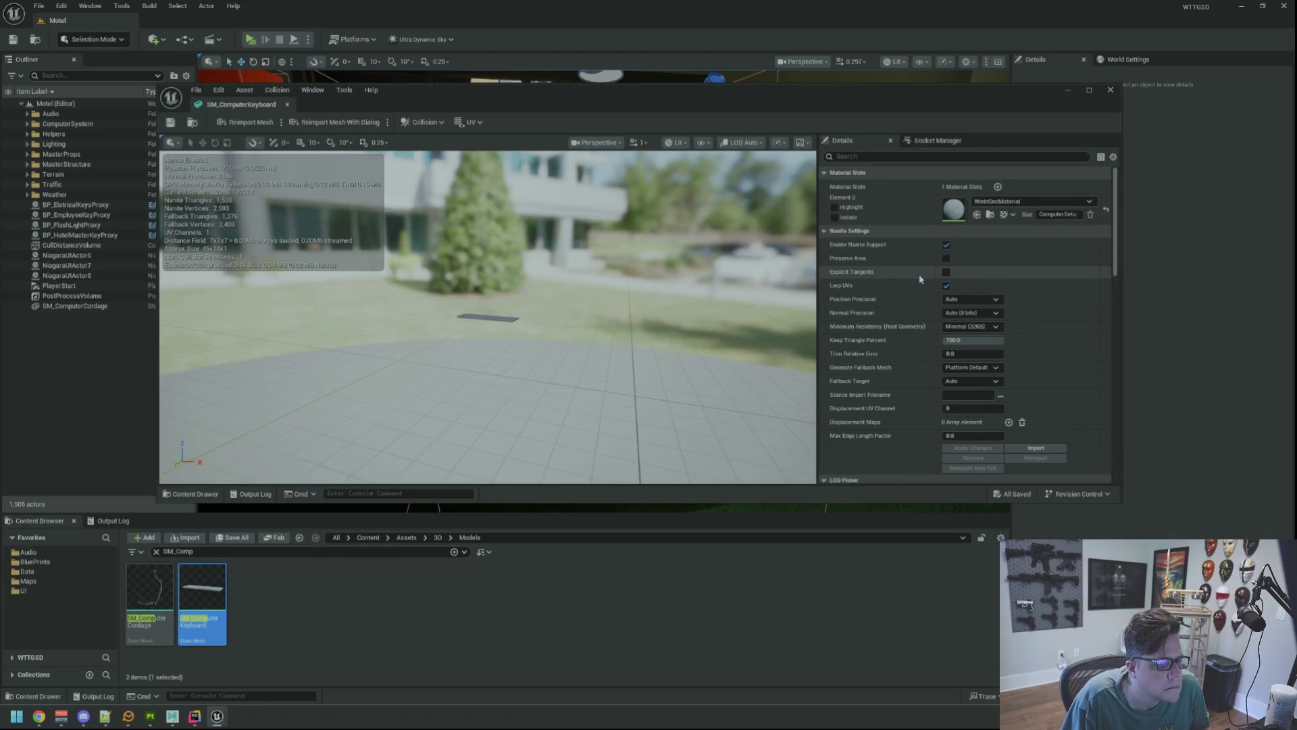
click(287, 104)
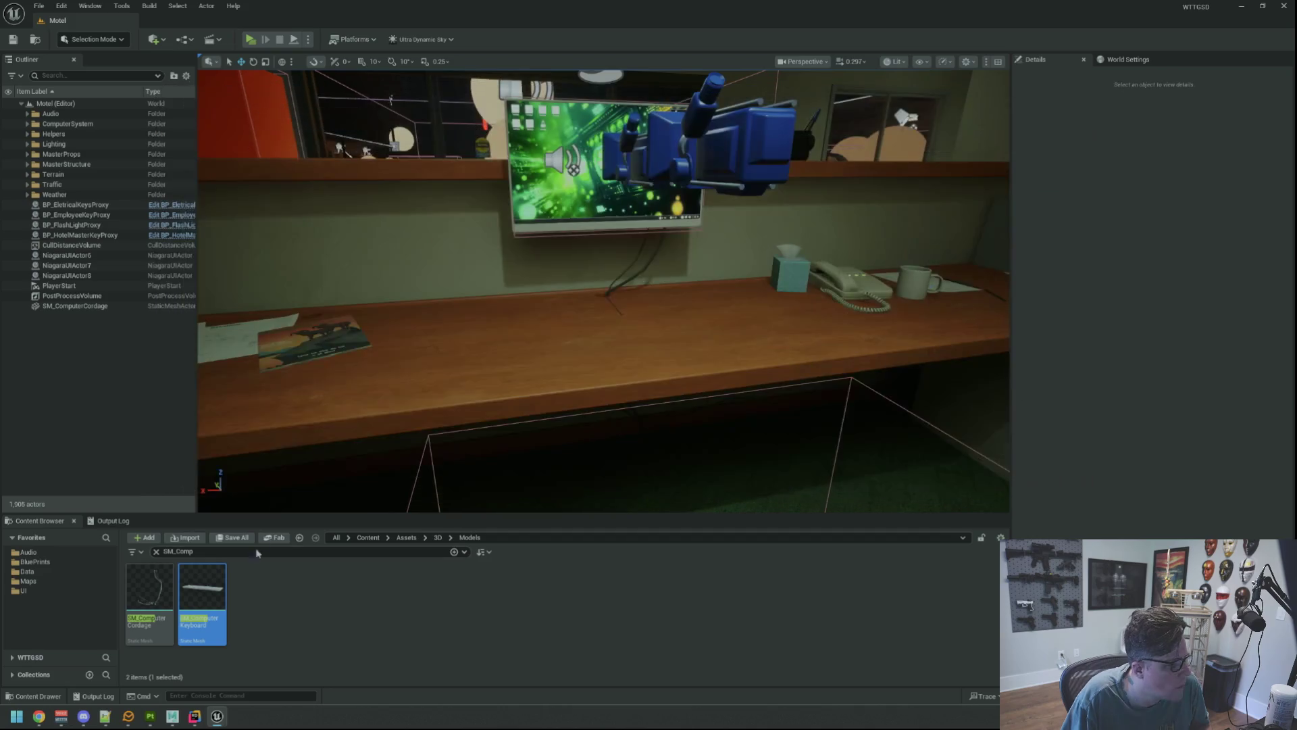
Drag the keyboard from the Content Browser into the level above the desk and select it.
right_click(210, 597)
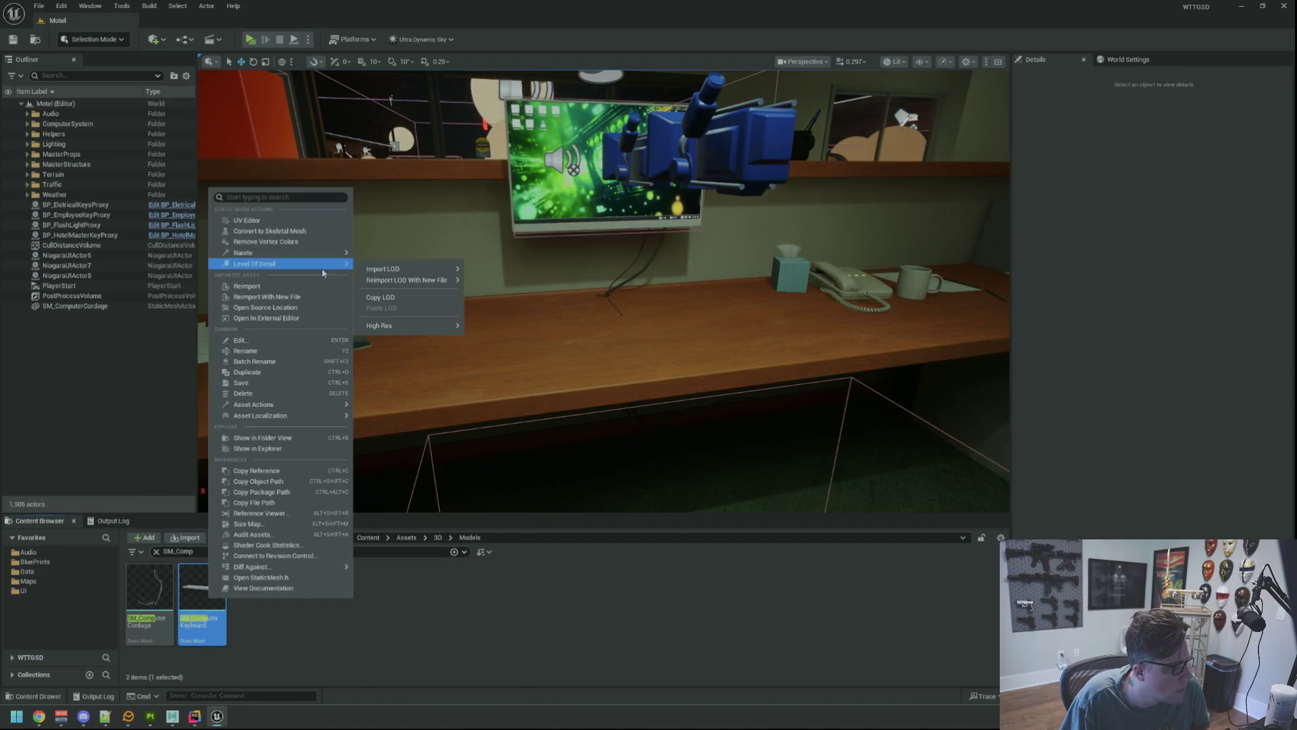
mouse_move(324, 258)
click(381, 289)
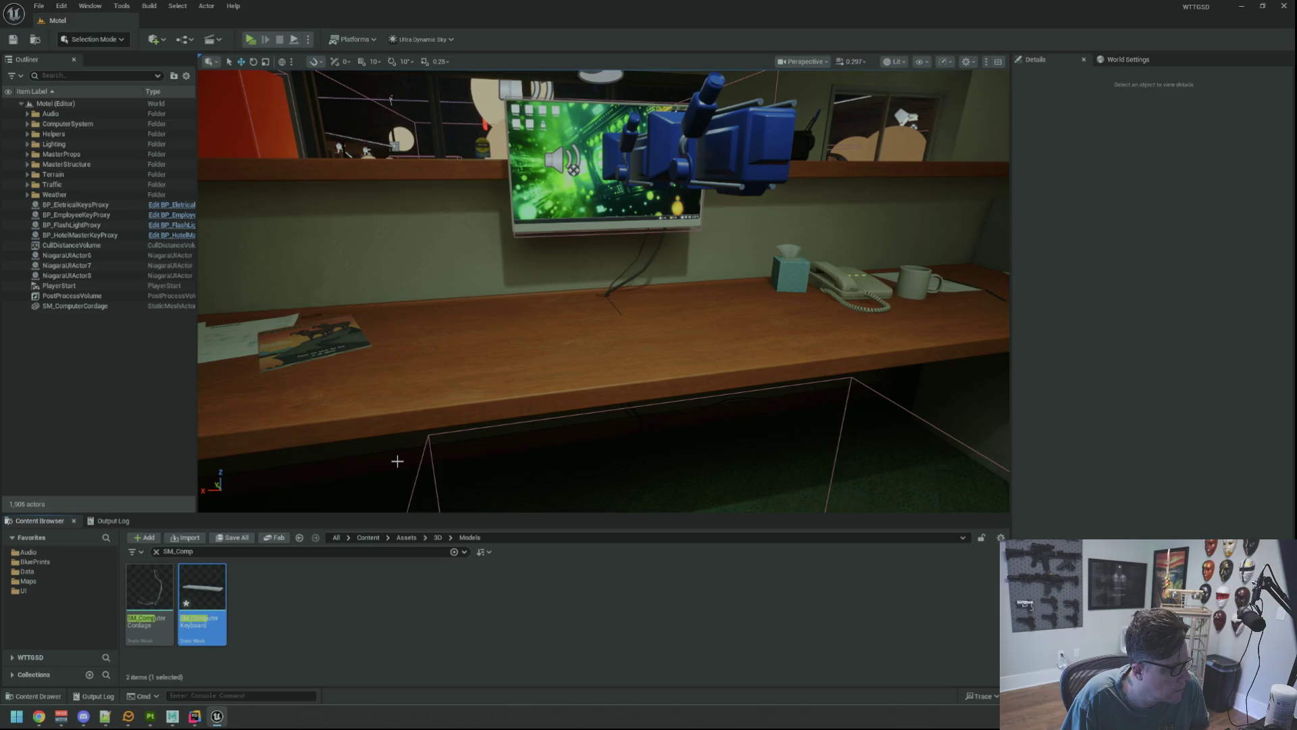
mouse_move(202, 588)
mouse_down()
mouse_move(653, 313)
mouse_move(651, 261)
mouse_move(683, 295)
mouse_move(502, 256)
mouse_up()
click(651, 319)
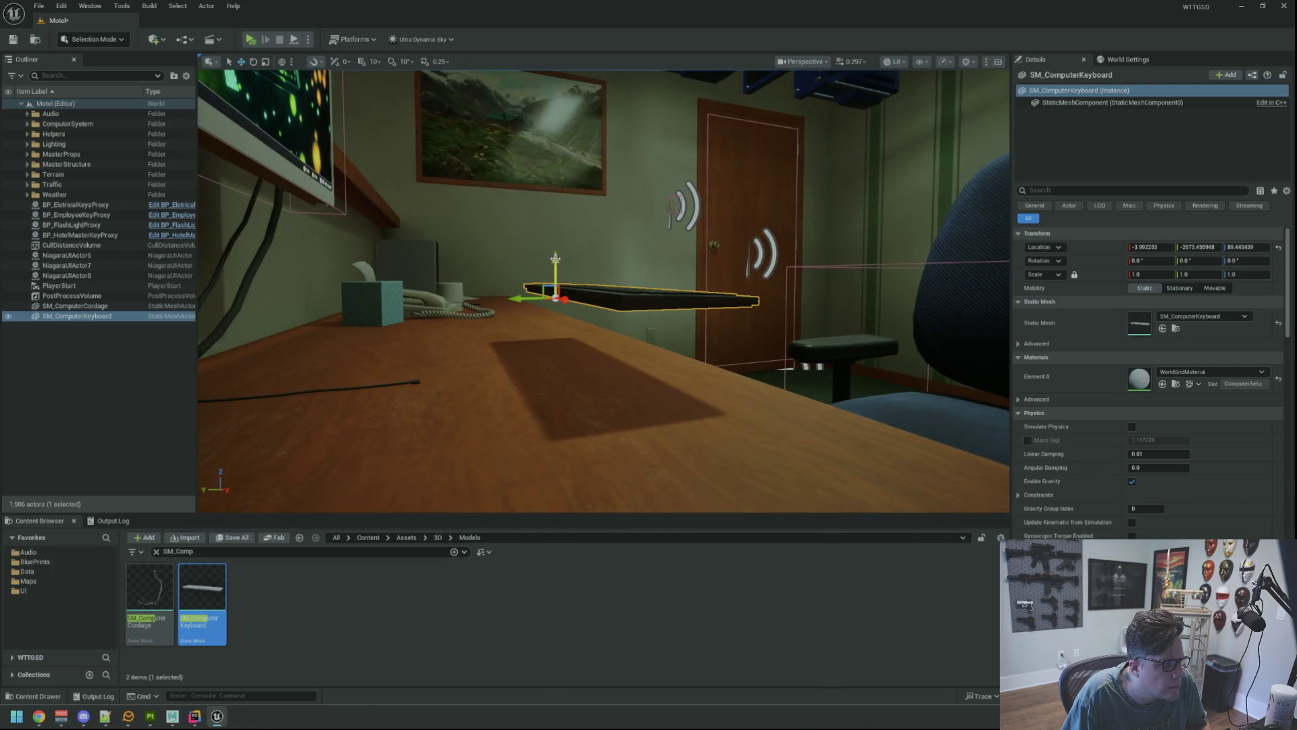
Replace the floating keyboard with a new one dropped flat on the desk surface.
key(Delete)
mouse_move(202, 591)
mouse_down()
mouse_move(500, 361)
mouse_move(514, 330)
mouse_move(465, 339)
mouse_move(523, 378)
mouse_move(448, 467)
mouse_up()
scroll(537, 326, up, 2)
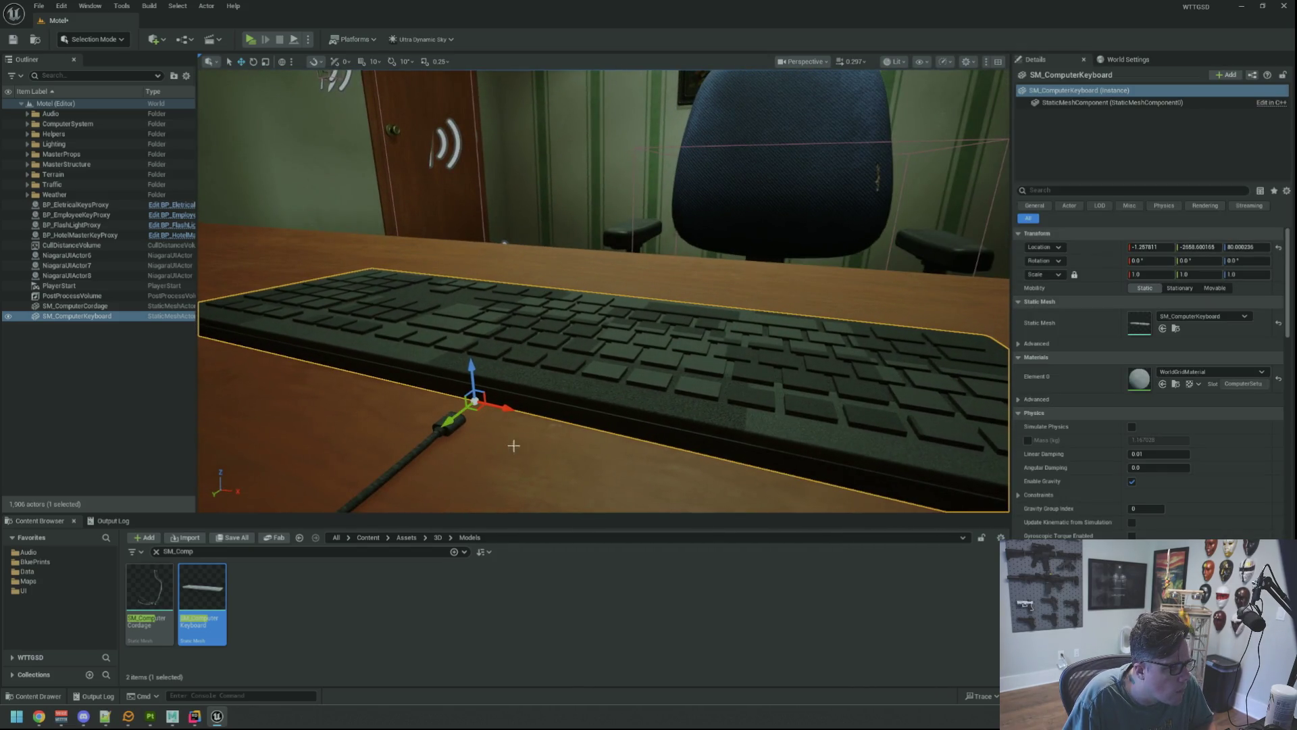
Switch the viewport to Unlit, inspect the keyboard from both sides, then fly down to the cords.
click(894, 61)
click(909, 101)
mouse_move(608, 310)
mouse_down()
mouse_move(547, 338)
mouse_move(578, 358)
mouse_up()
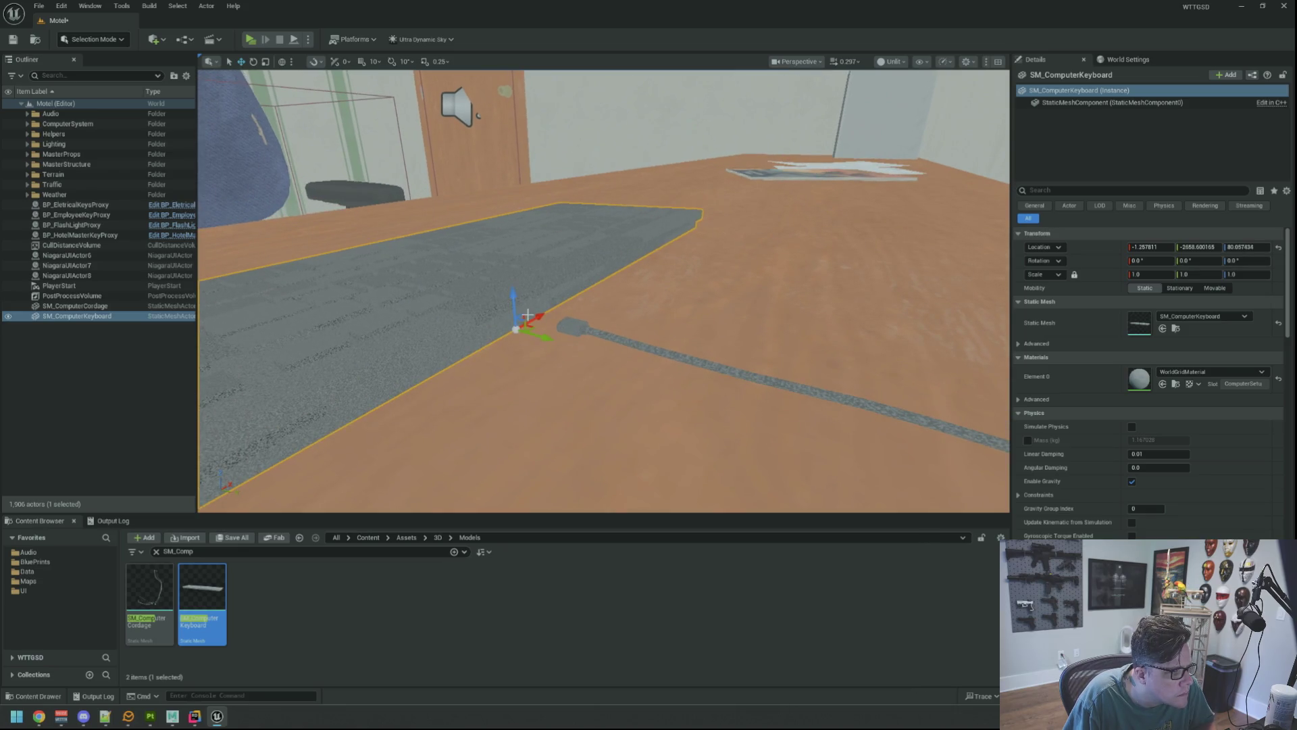
mouse_move(560, 305)
mouse_down()
mouse_move(614, 310)
mouse_move(560, 319)
mouse_move(621, 321)
mouse_move(657, 303)
mouse_move(734, 308)
mouse_move(751, 333)
mouse_move(702, 294)
mouse_up()
key(Escape)
click(734, 309)
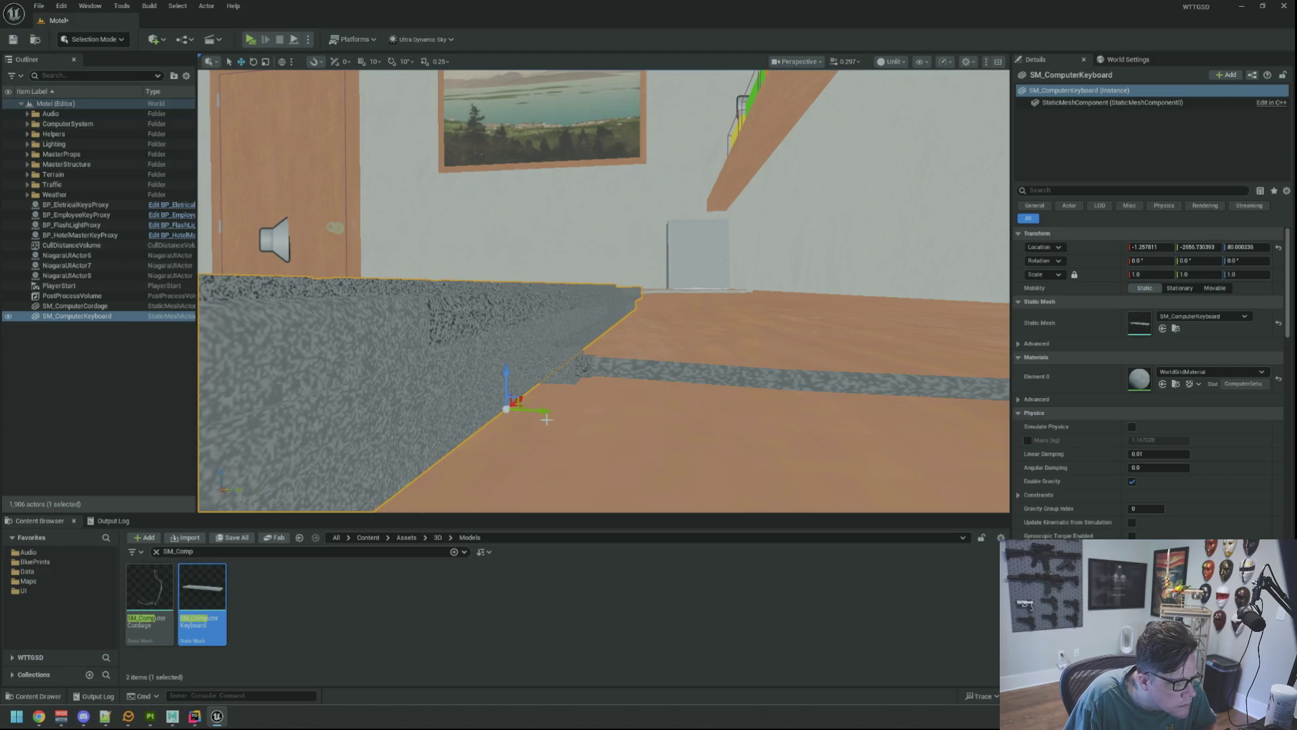
mouse_move(546, 420)
mouse_down()
mouse_move(608, 385)
mouse_move(561, 391)
mouse_up()
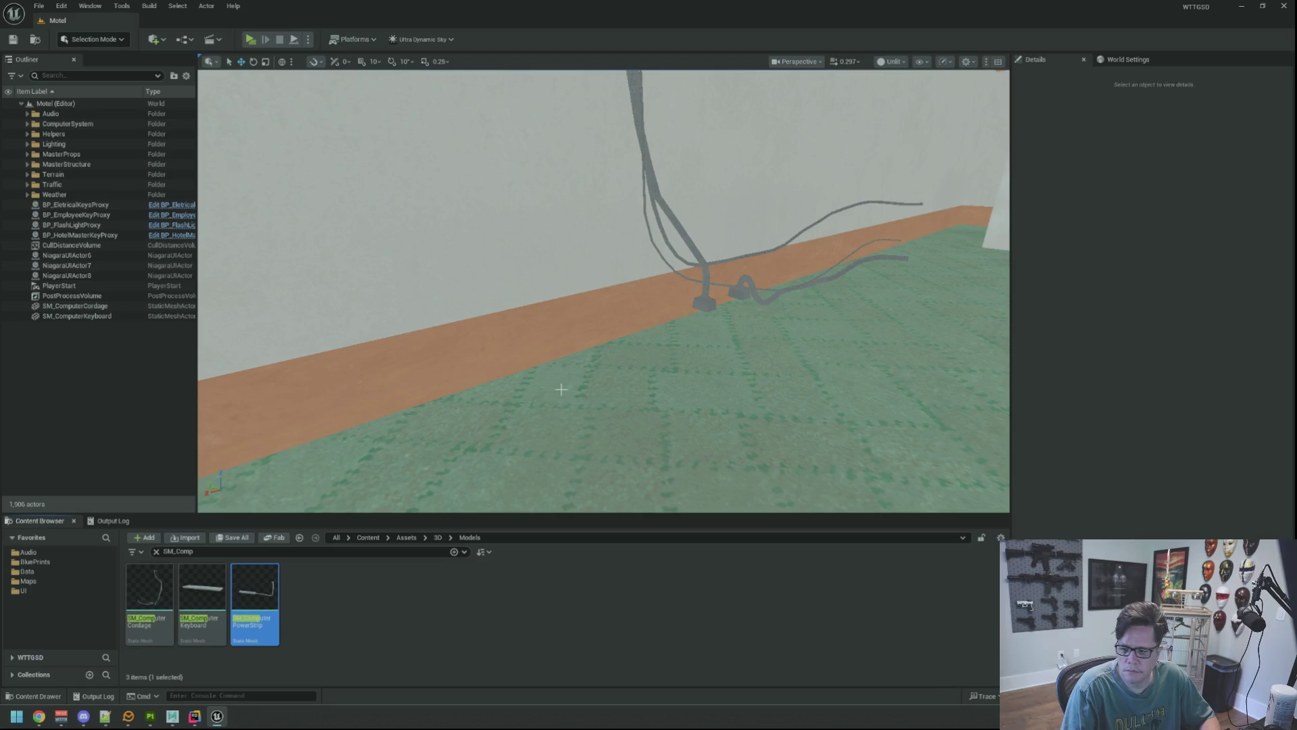
Select the placed SM_ComputerPowerStrip on the floor beside the cords and view it from above.
mouse_move(603, 326)
mouse_down()
mouse_move(638, 332)
mouse_move(642, 317)
mouse_move(649, 337)
mouse_move(645, 327)
mouse_up()
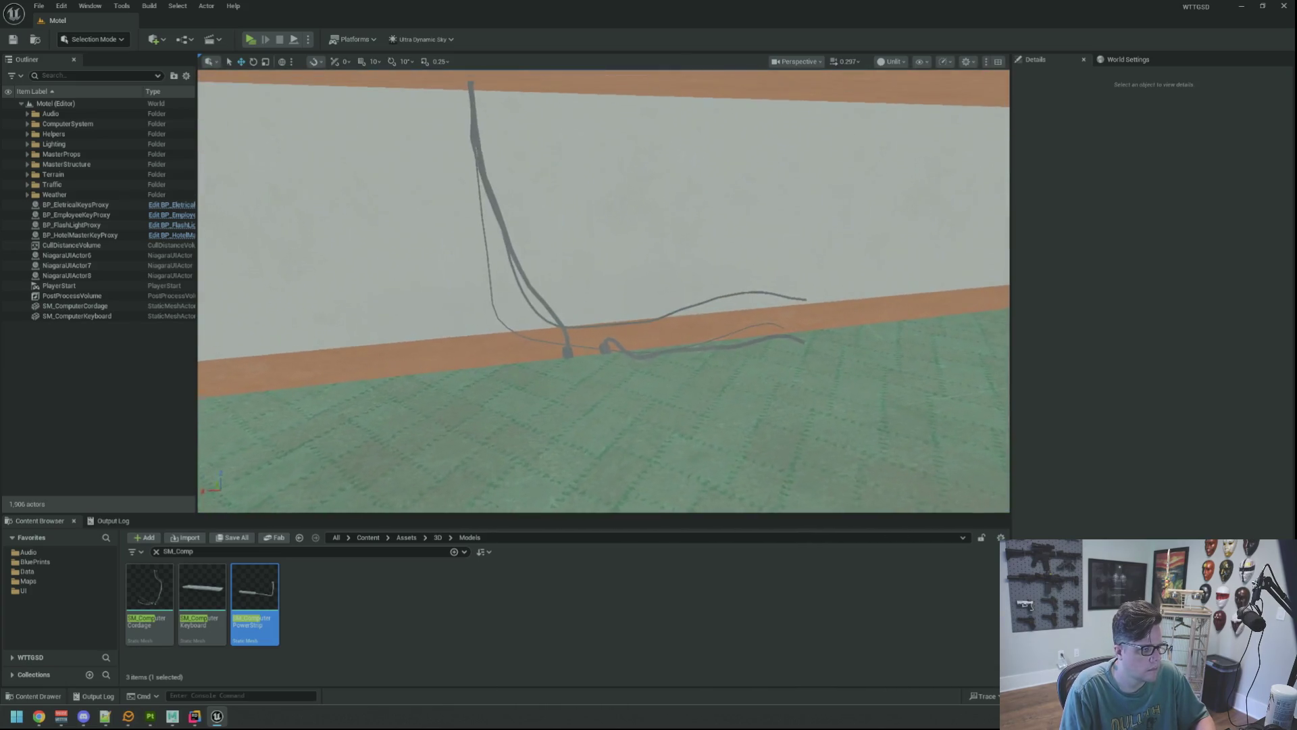
click(628, 362)
drag(629, 362, 729, 418)
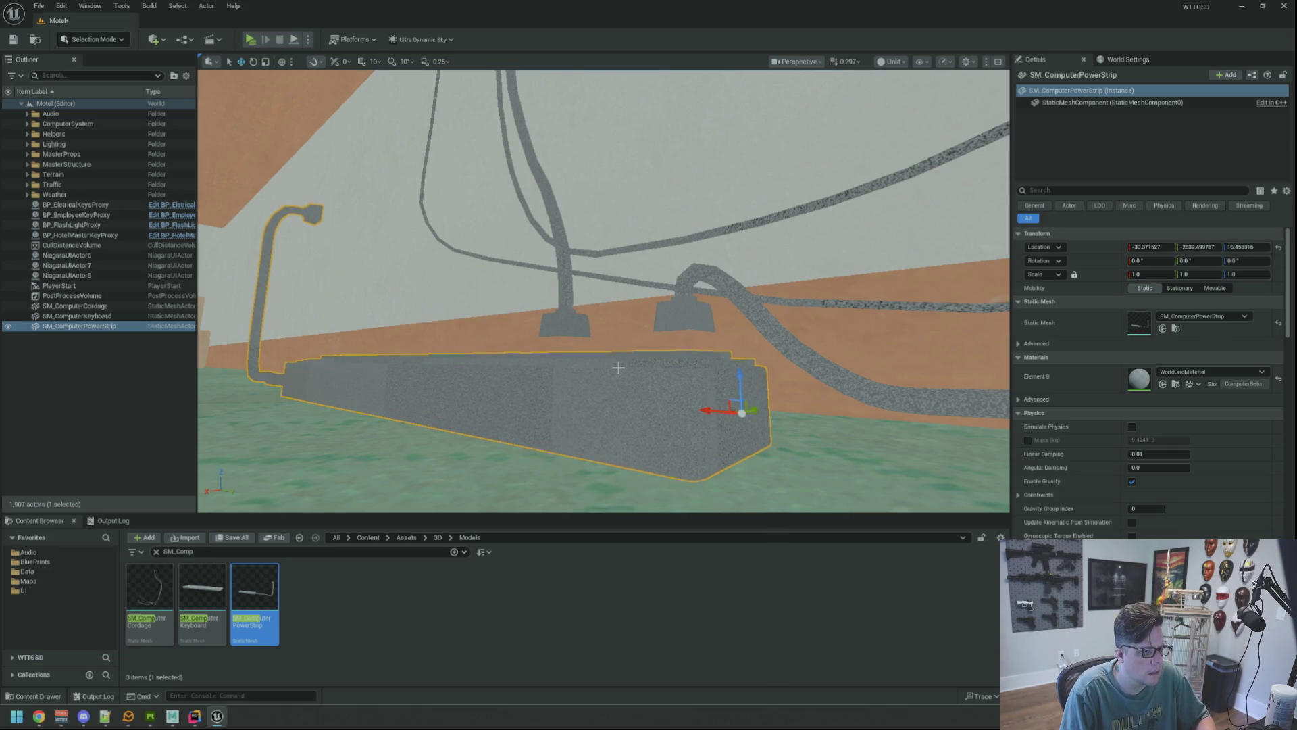
Slide the power strip back against the baseboard, check it from several angles, deselect and save.
drag(618, 367, 624, 371)
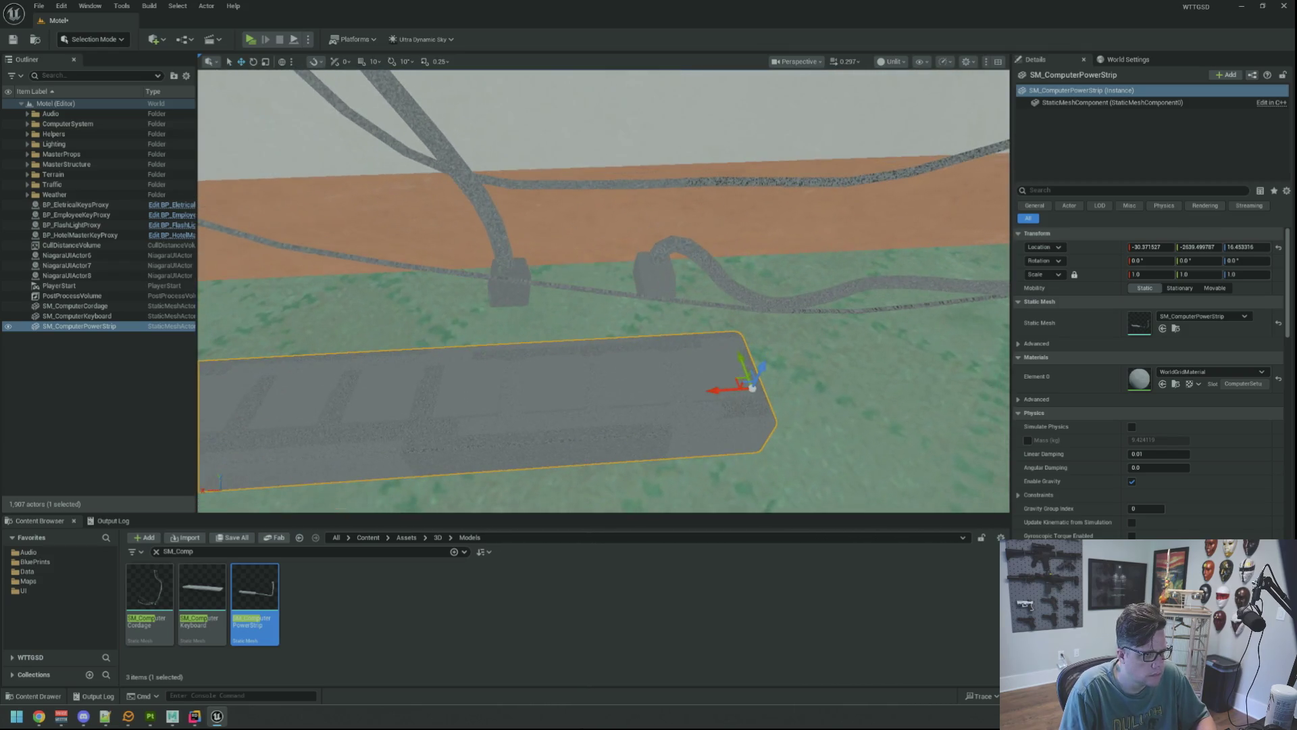
mouse_move(727, 349)
mouse_down()
mouse_move(700, 278)
mouse_move(719, 286)
mouse_move(740, 357)
mouse_move(686, 392)
mouse_up()
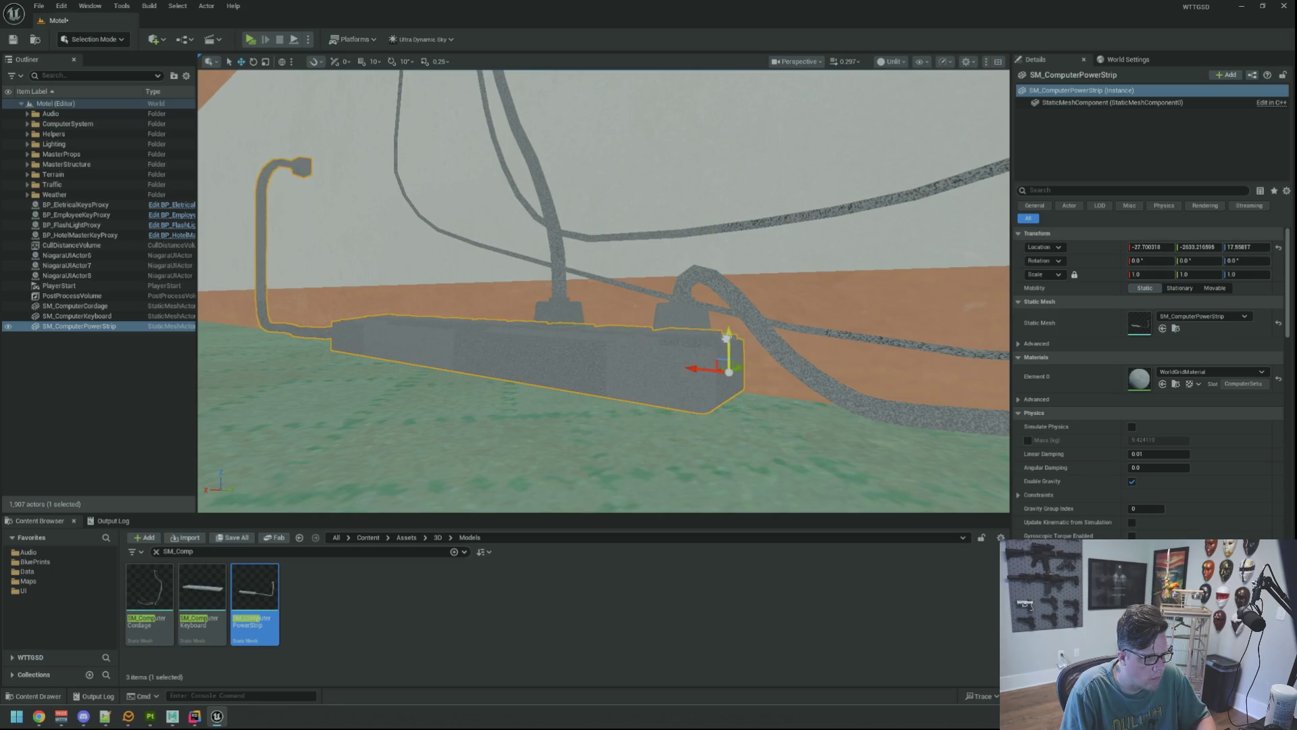
drag(650, 363, 512, 387)
drag(773, 441, 716, 450)
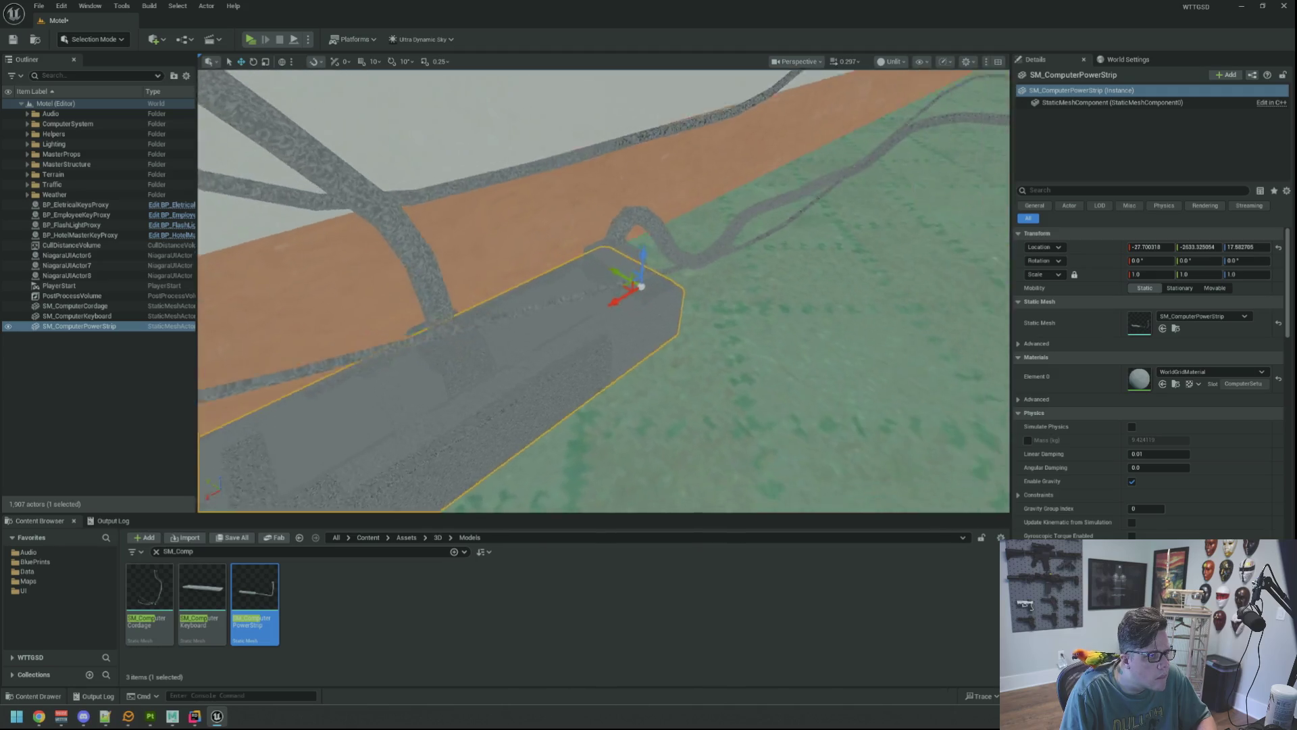
drag(514, 300, 500, 295)
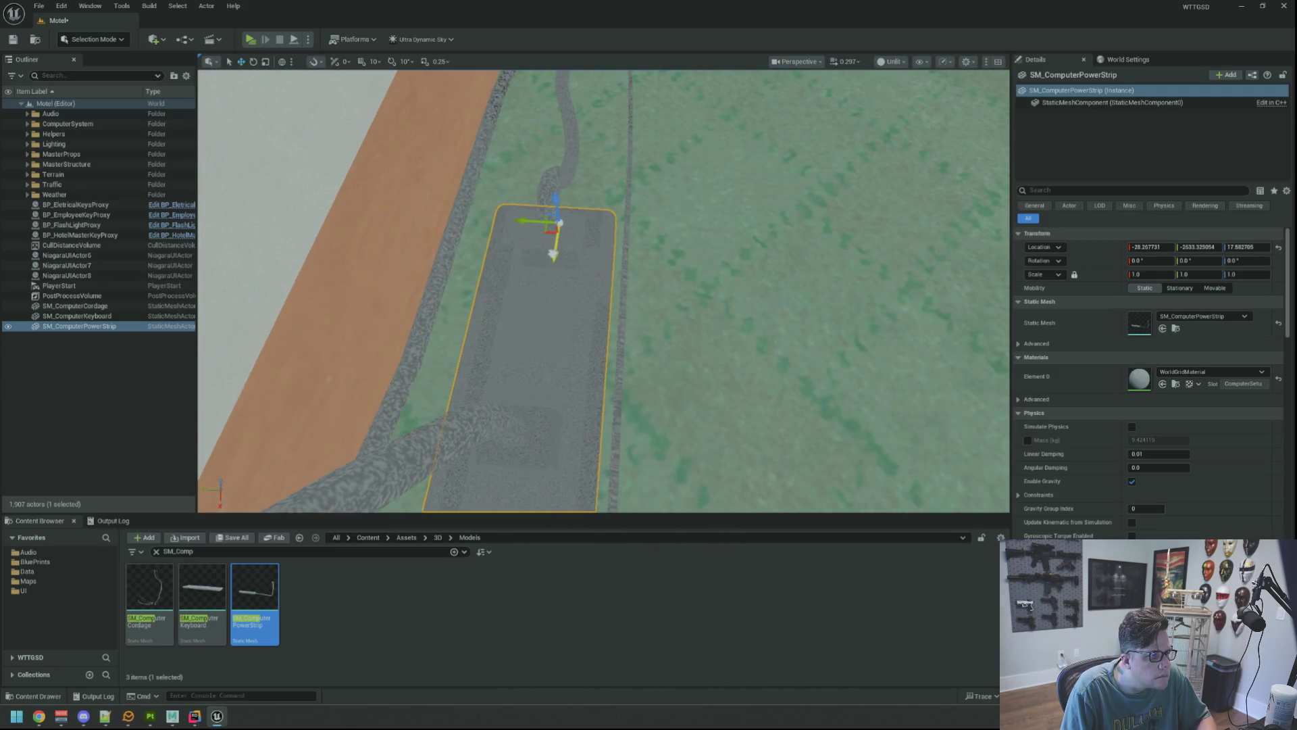
drag(593, 257, 592, 257)
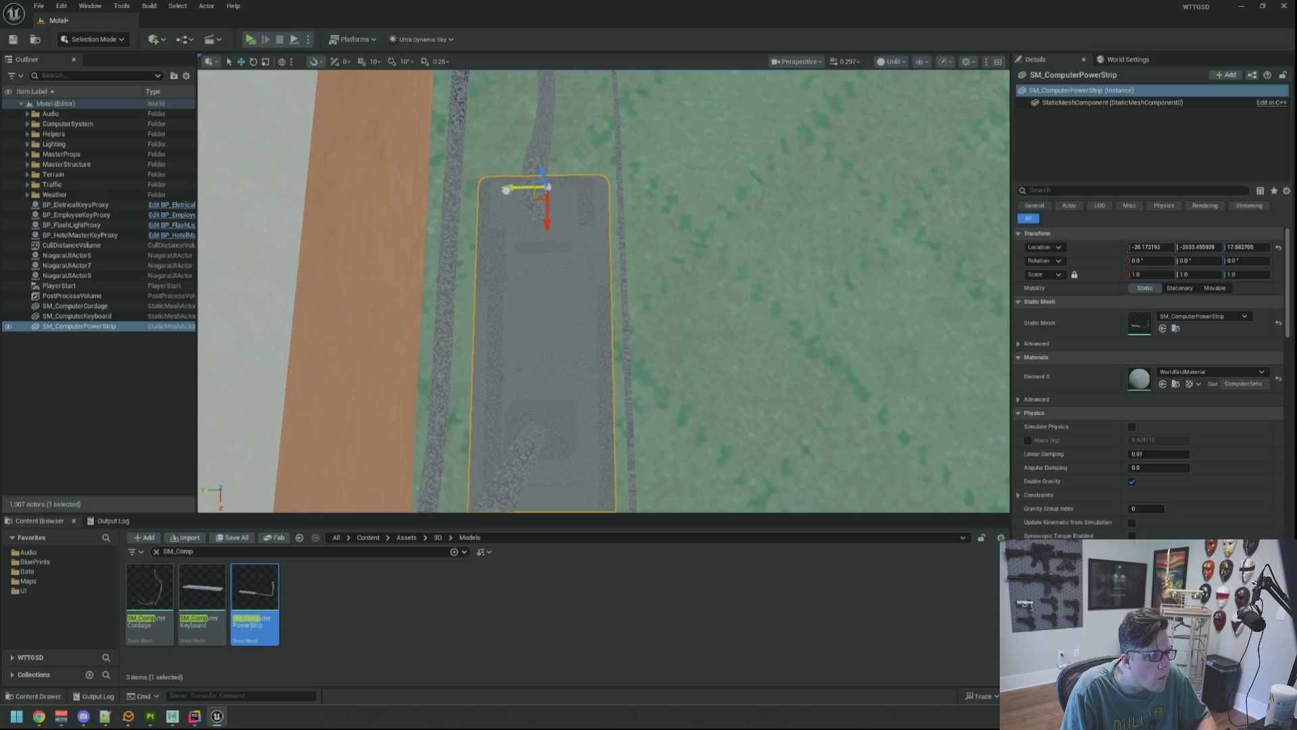
drag(648, 225, 629, 233)
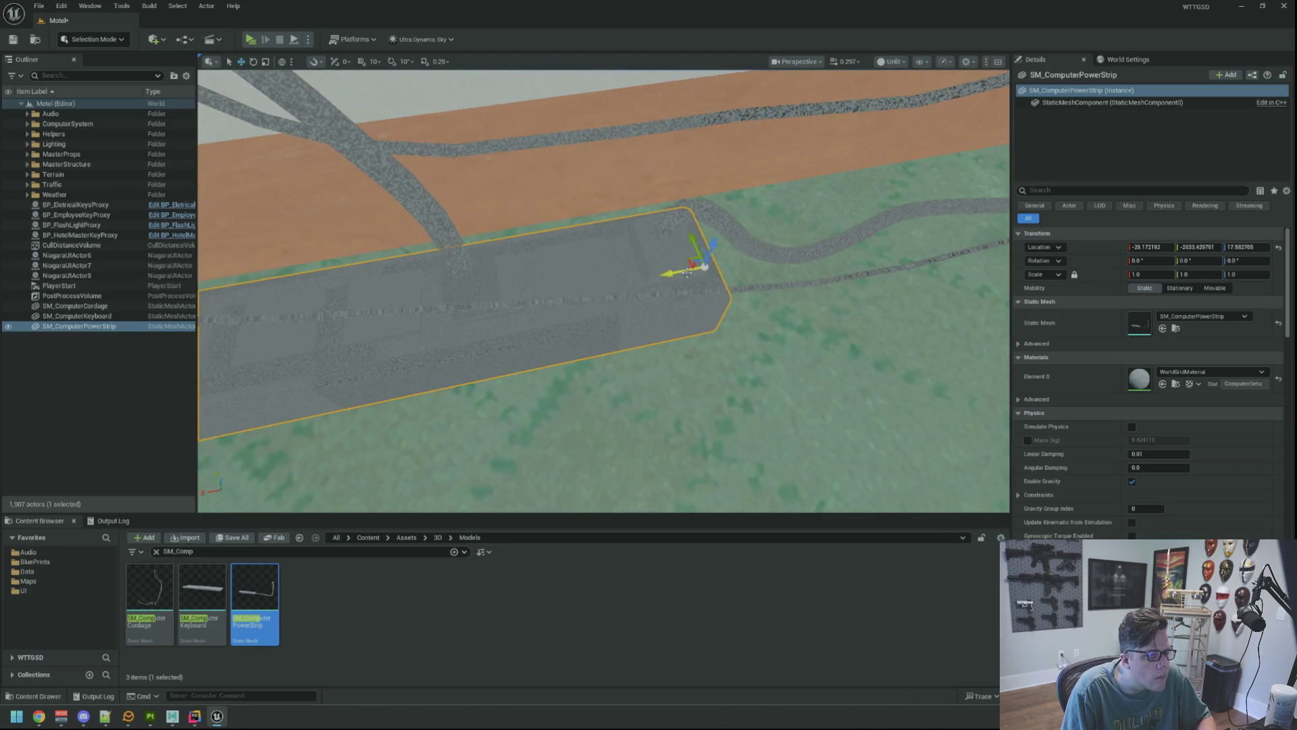
mouse_move(671, 277)
mouse_down()
mouse_move(664, 352)
mouse_move(634, 346)
mouse_move(652, 308)
mouse_up()
key(Escape)
key(ctrl+s)
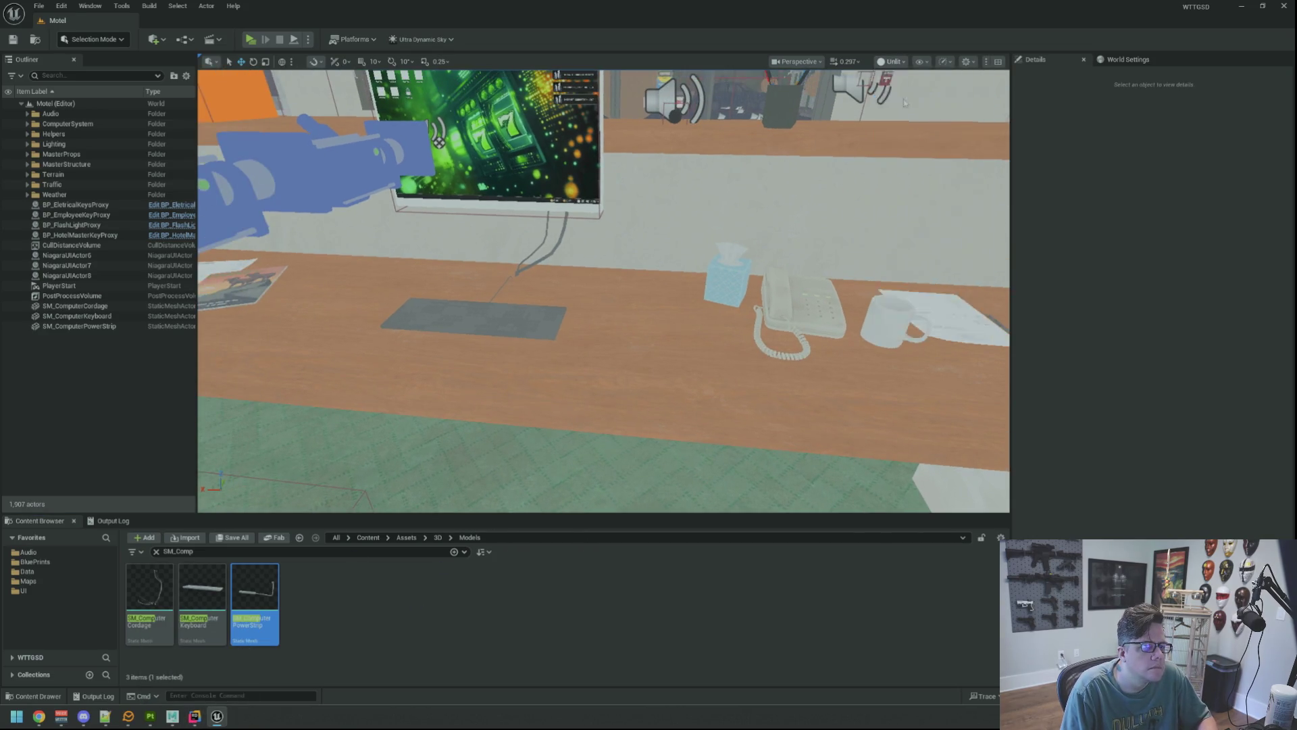
Return the viewport to Lit, review the desk and power strip, then switch to Substance Painter.
key(alt+4)
drag(681, 206, 681, 206)
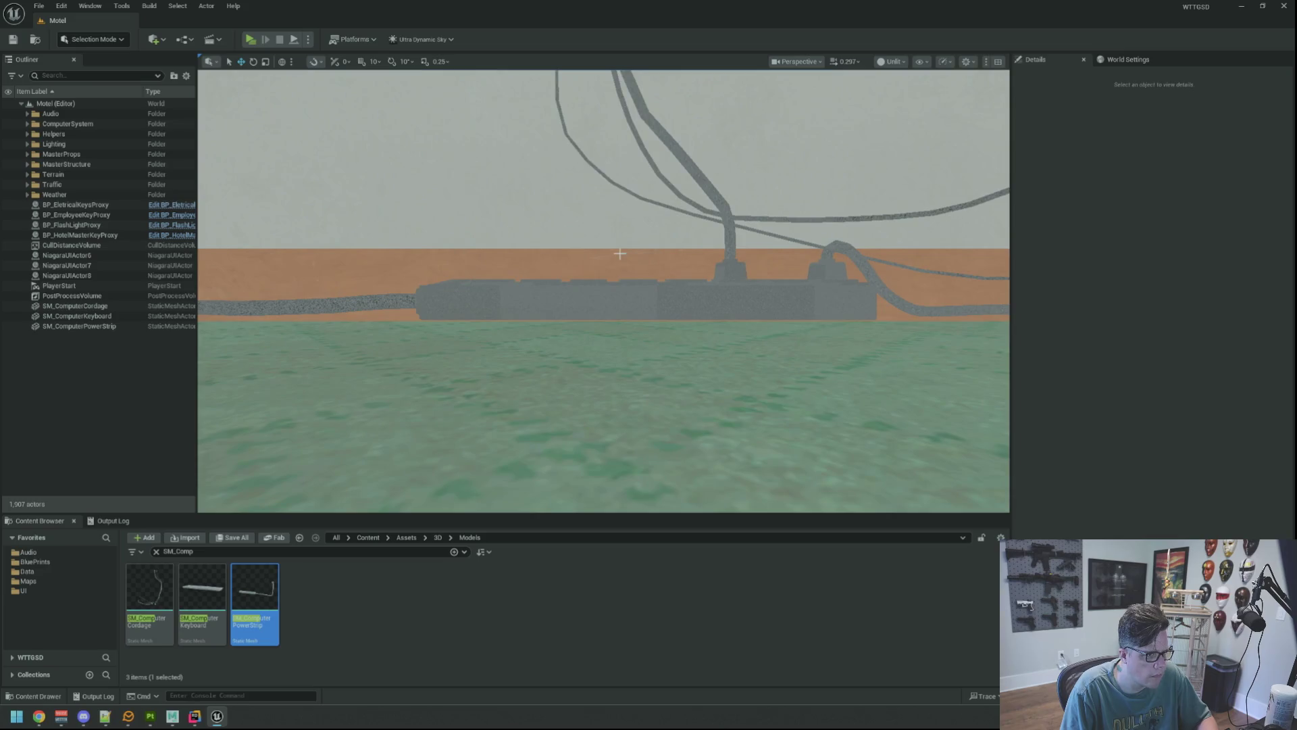
scroll(619, 253, down, 2)
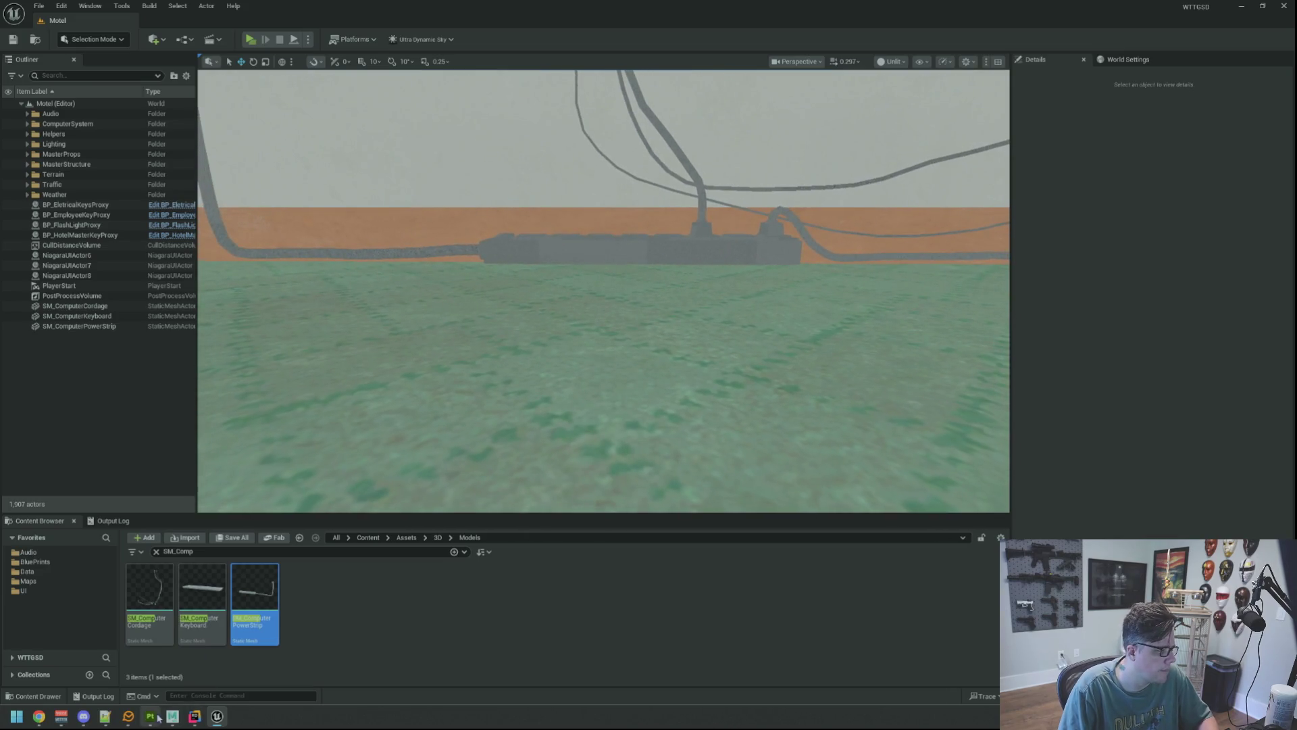
click(158, 716)
Choose the Unreal Engine 5 output template in the texture export settings.
key(ctrl+shift+e)
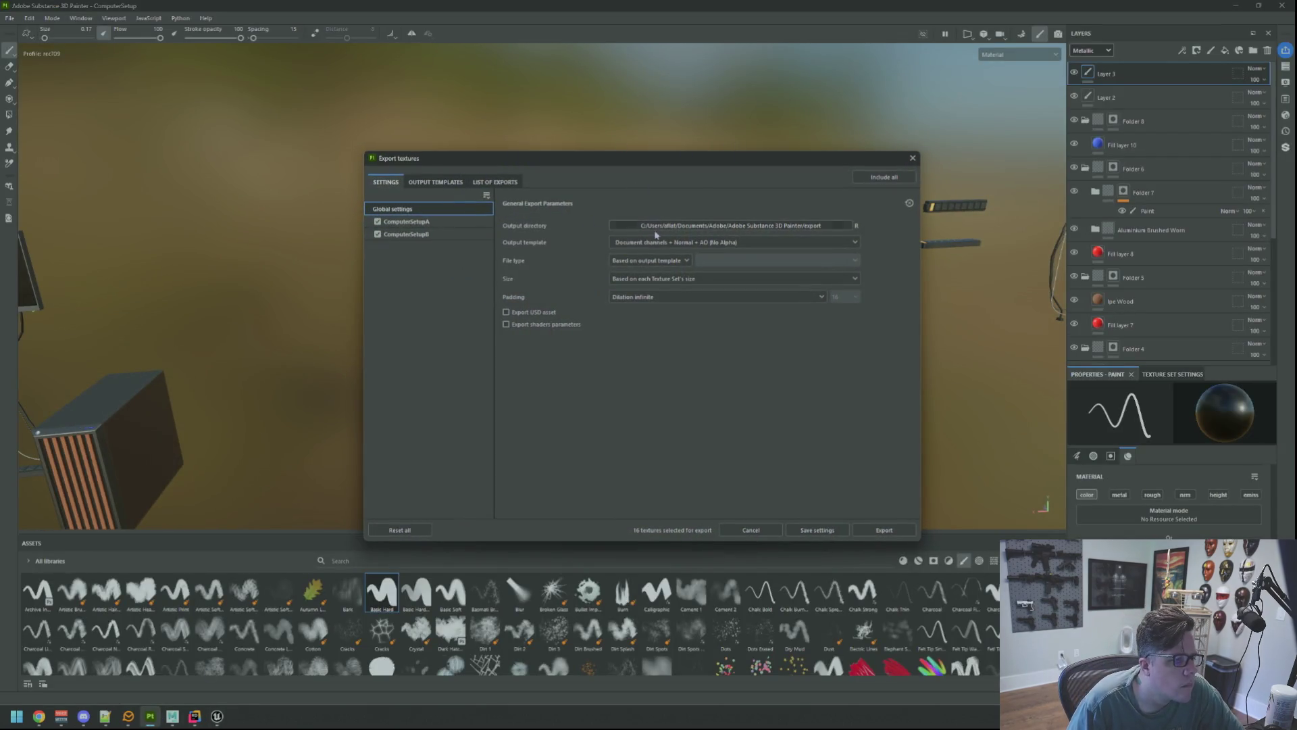
scroll(677, 296, down, 3)
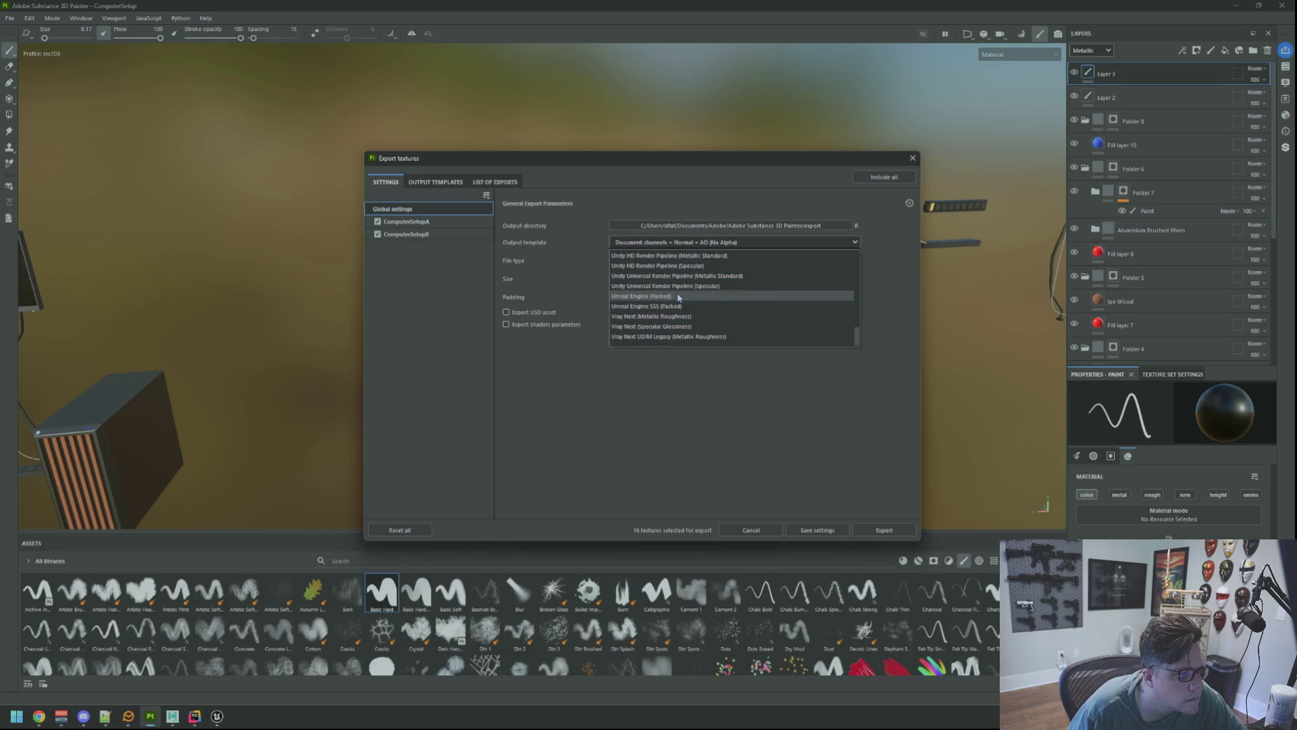
click(673, 293)
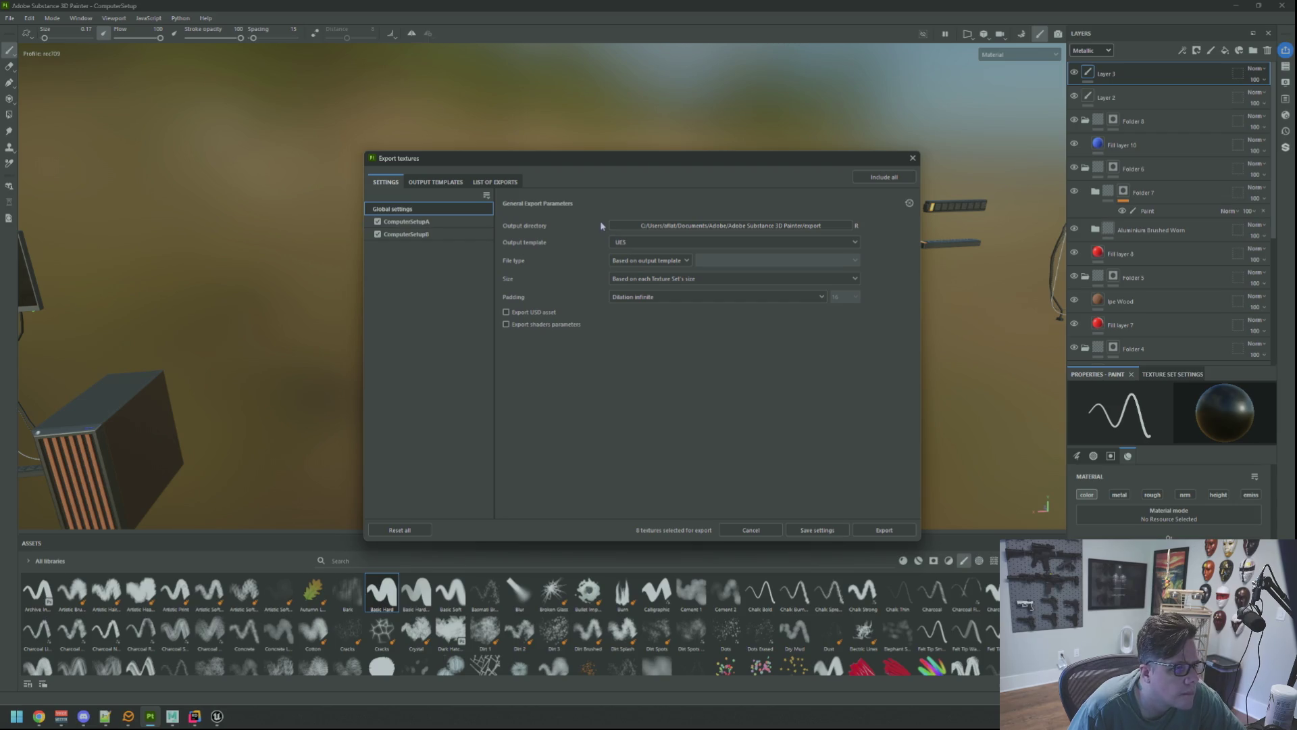
Set the export output folder to Desktop/Live Projects/WTTGSD/WTTGSD/Content/Assets/3D/Textures.
click(763, 226)
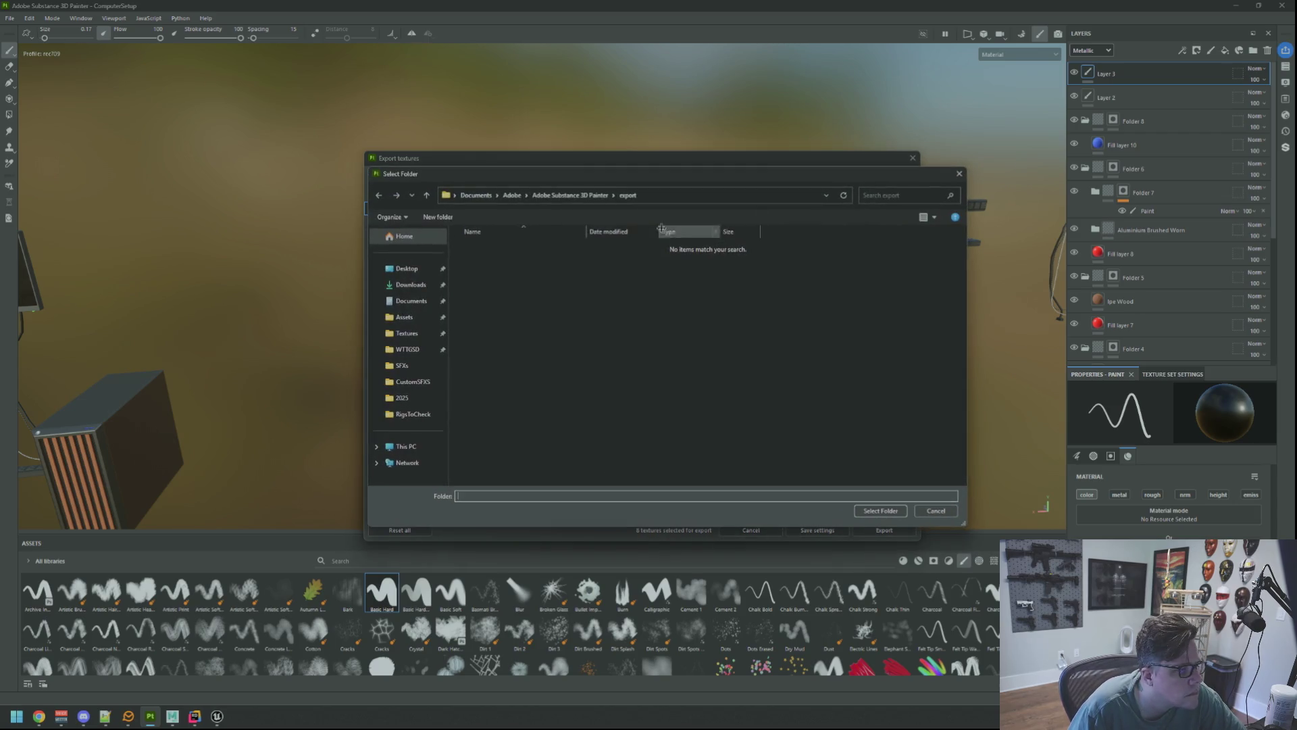
click(413, 270)
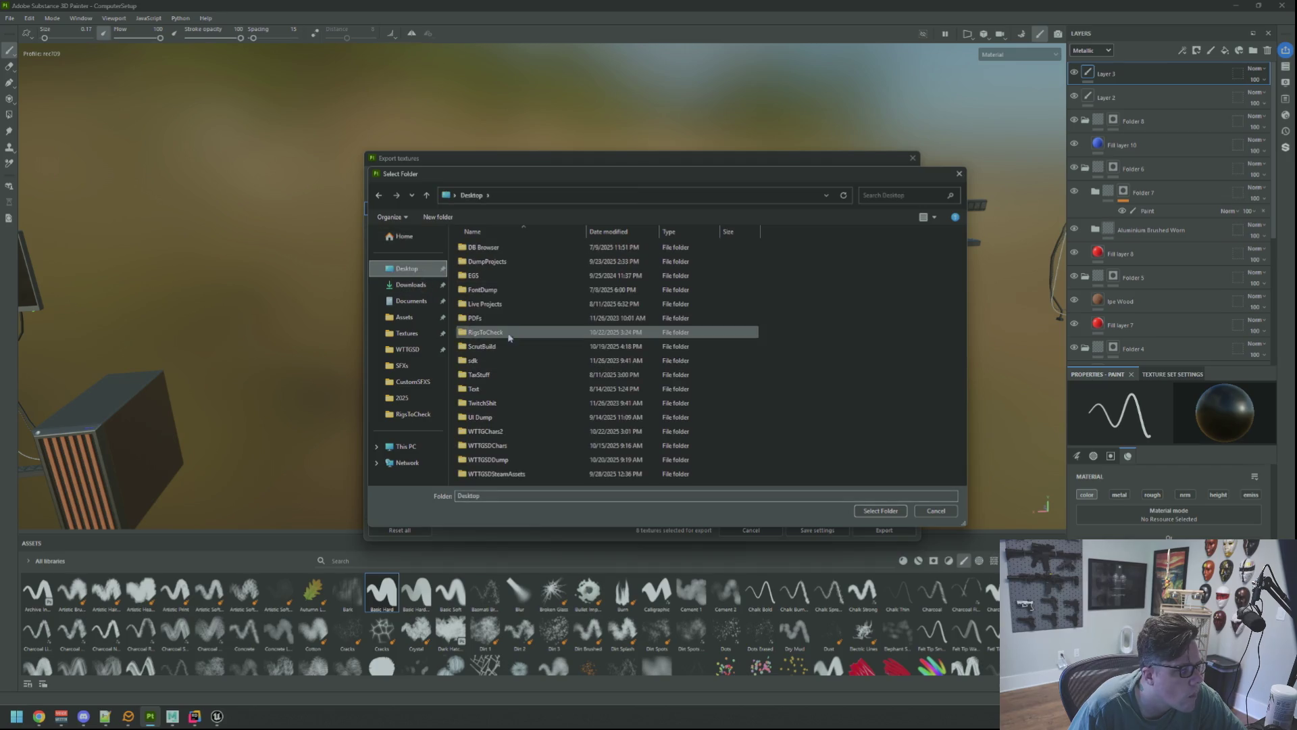
double_click(510, 304)
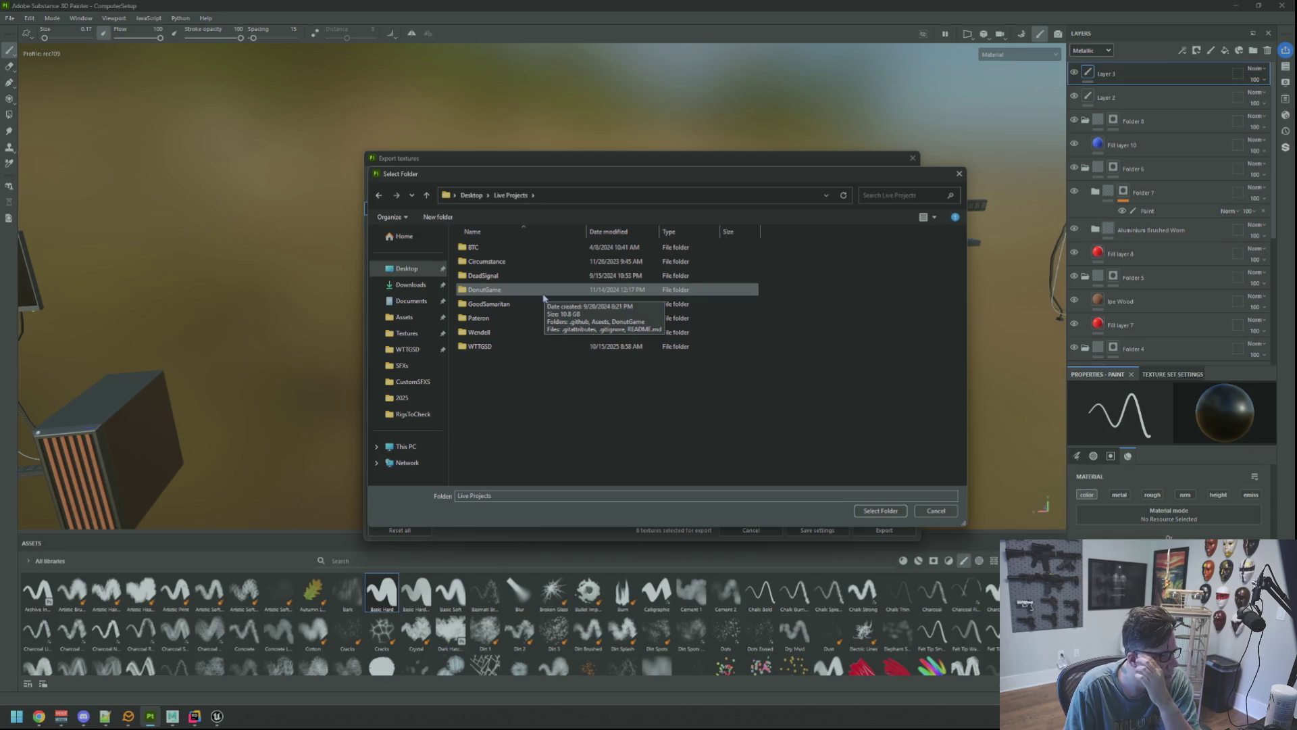
double_click(481, 346)
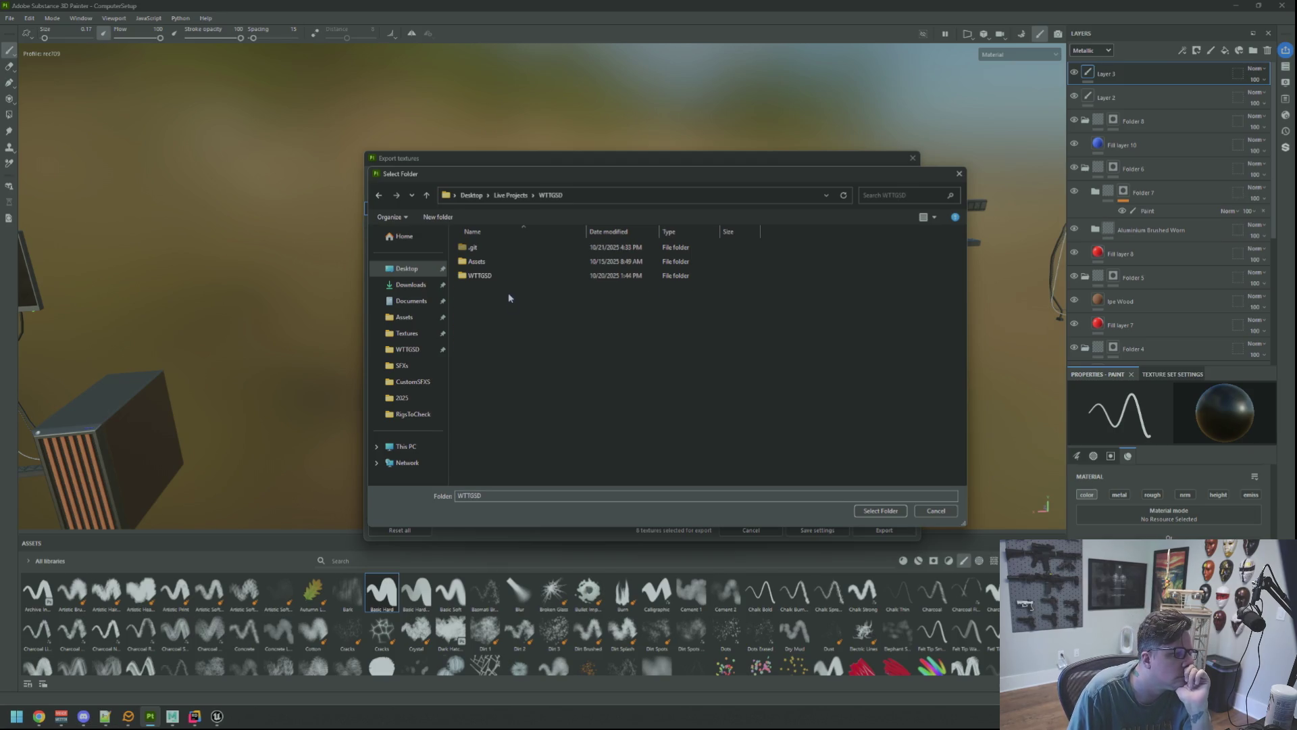
double_click(506, 277)
double_click(503, 304)
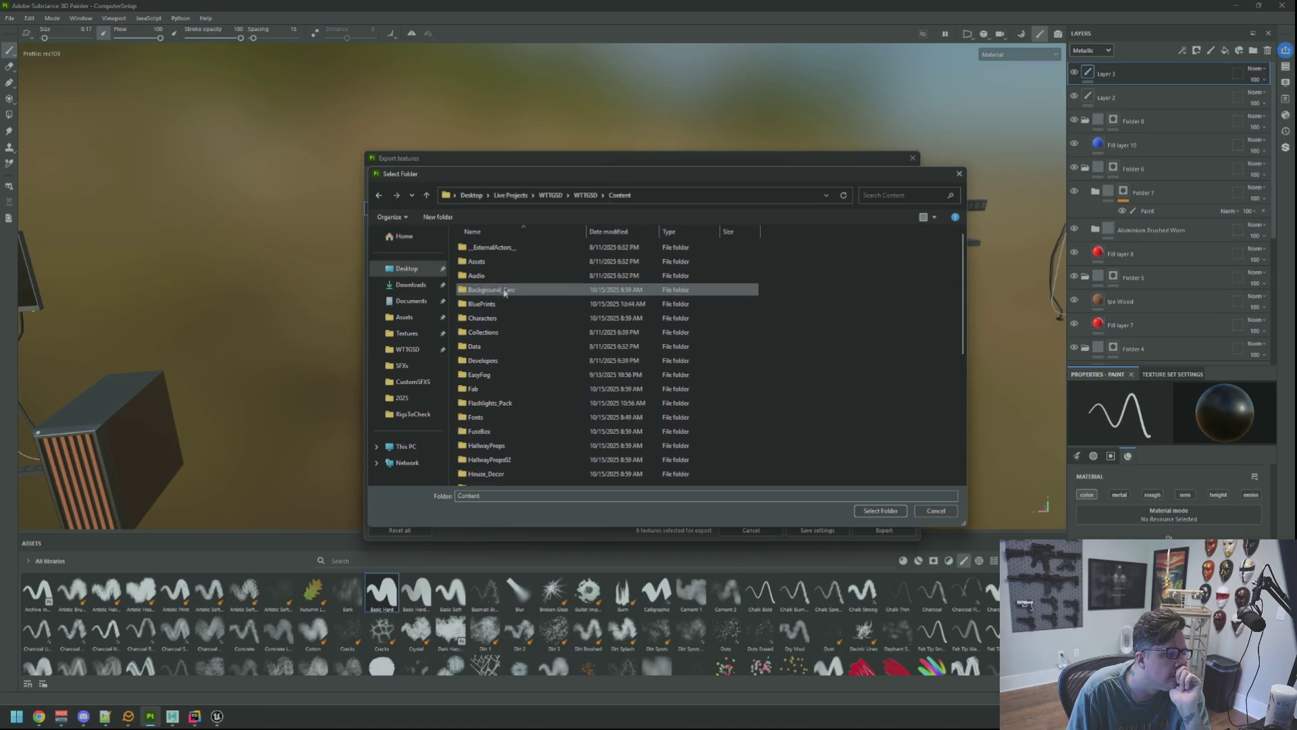
double_click(506, 263)
double_click(503, 248)
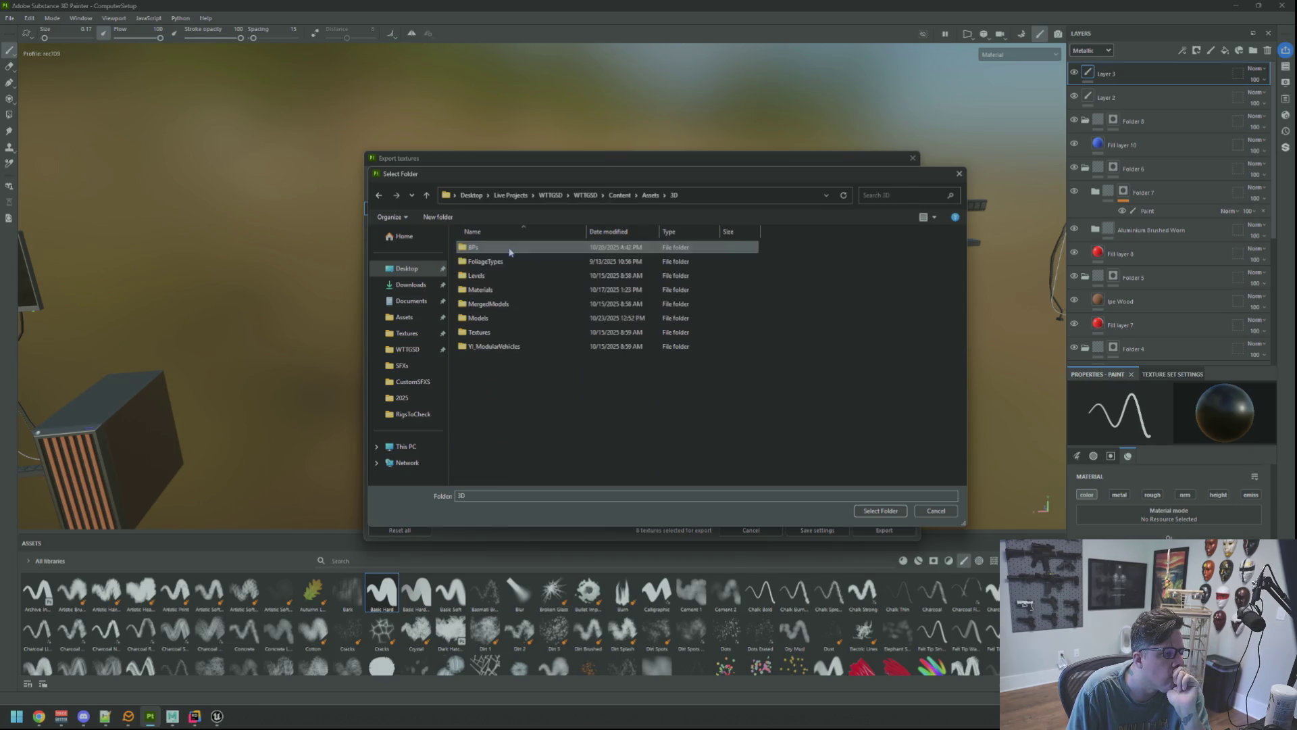
double_click(502, 331)
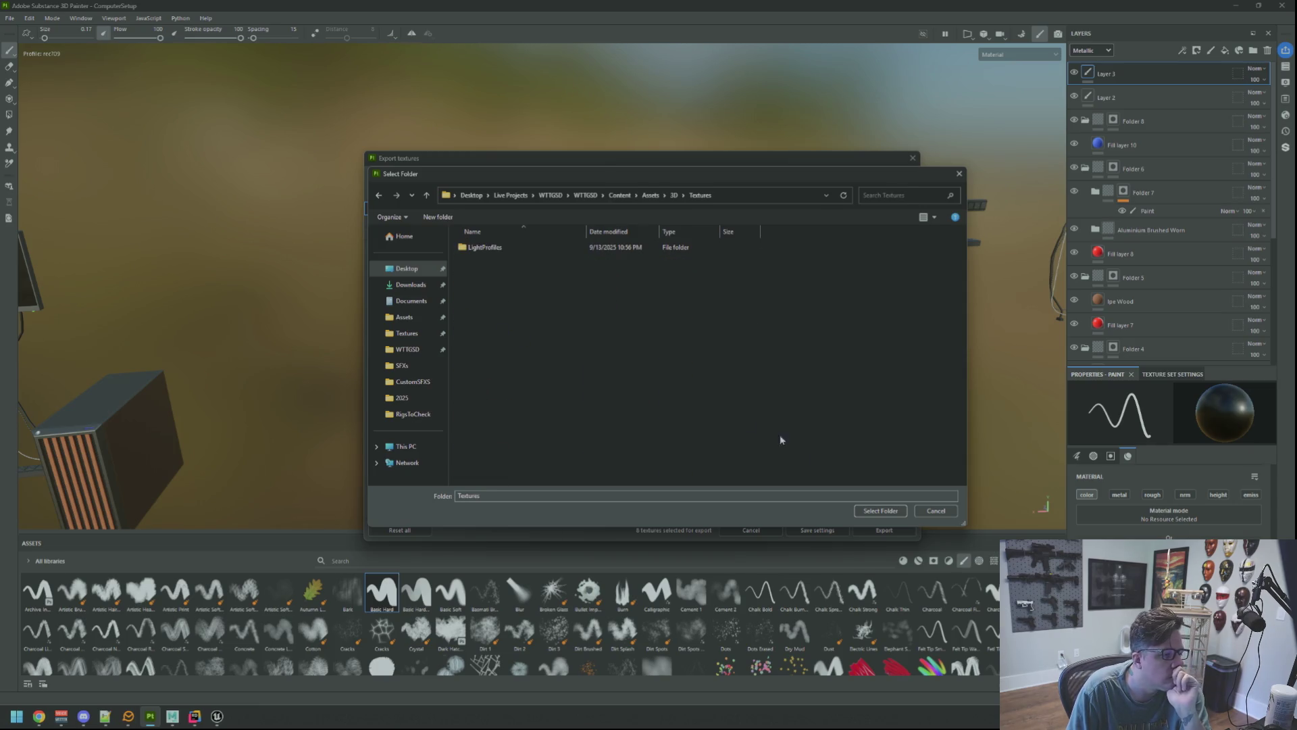
click(866, 513)
Export all ComputerSetupA and ComputerSetupB textures to that folder.
click(878, 520)
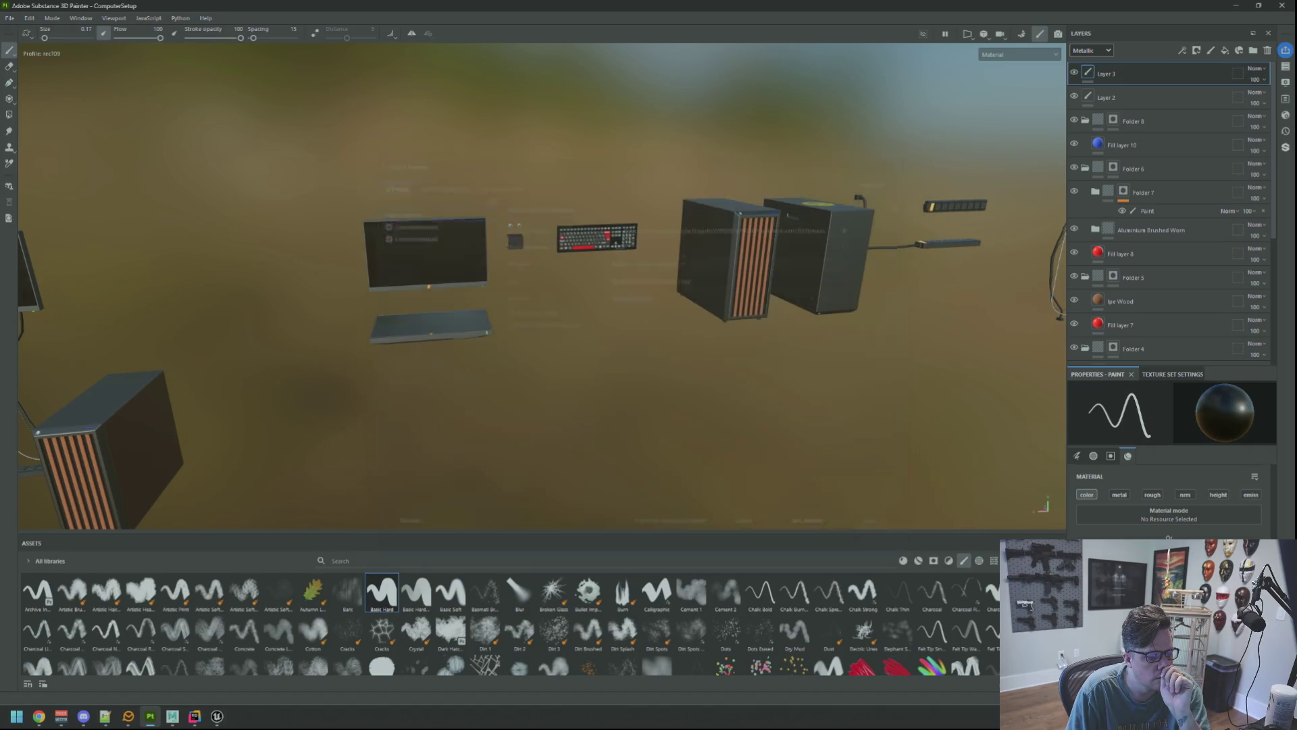
key(ctrl+shift+e)
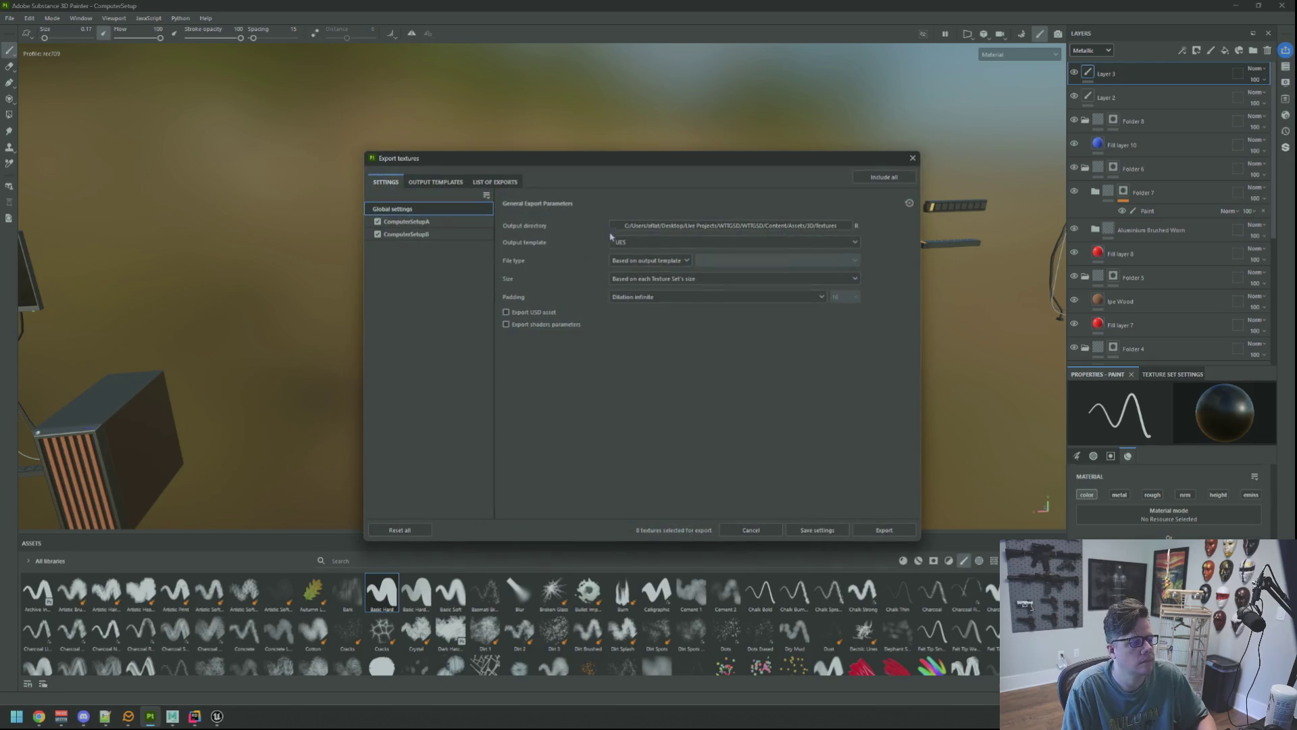
click(862, 531)
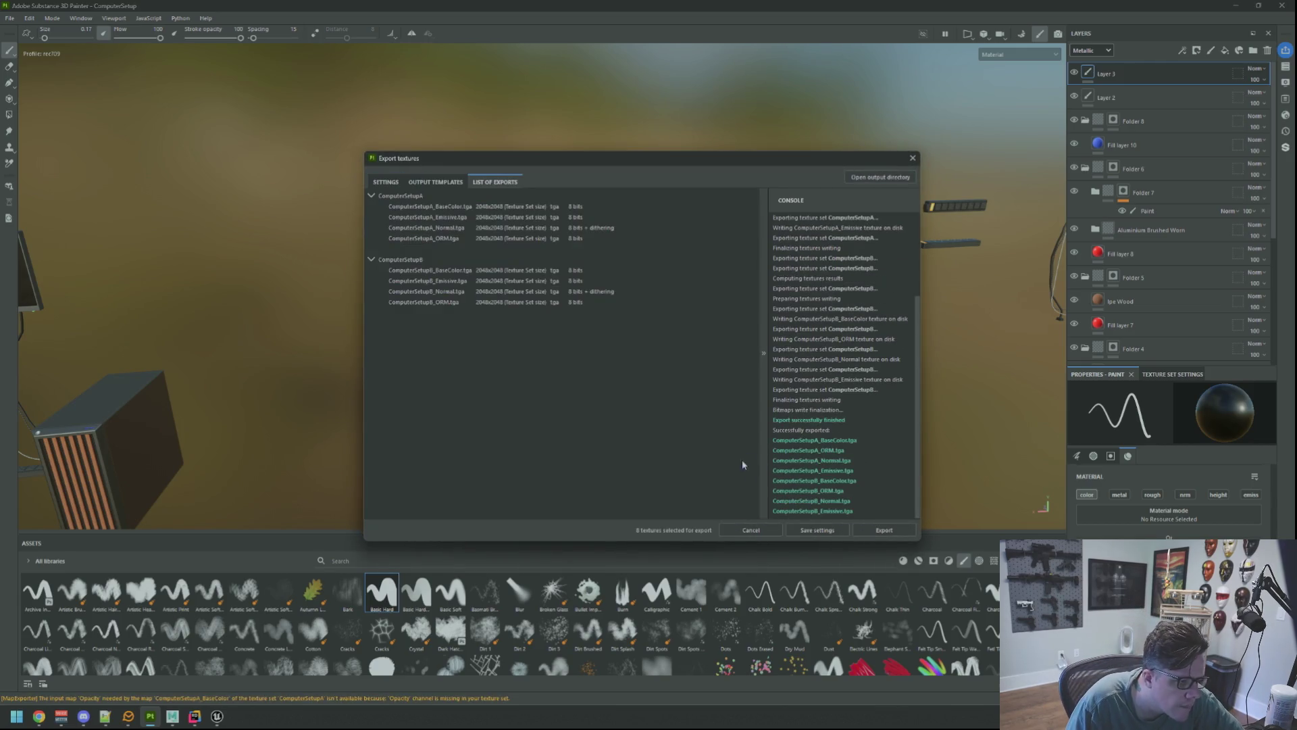
click(912, 158)
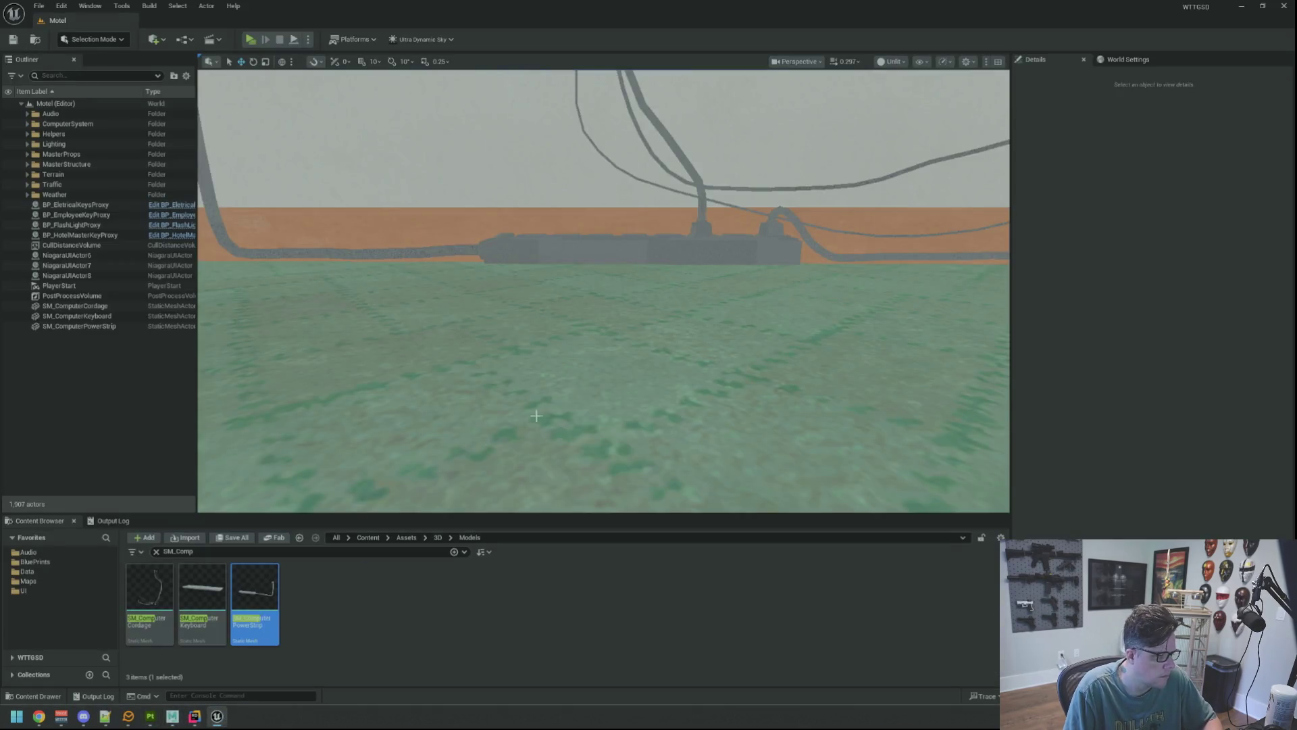
scroll(576, 428, down, 10)
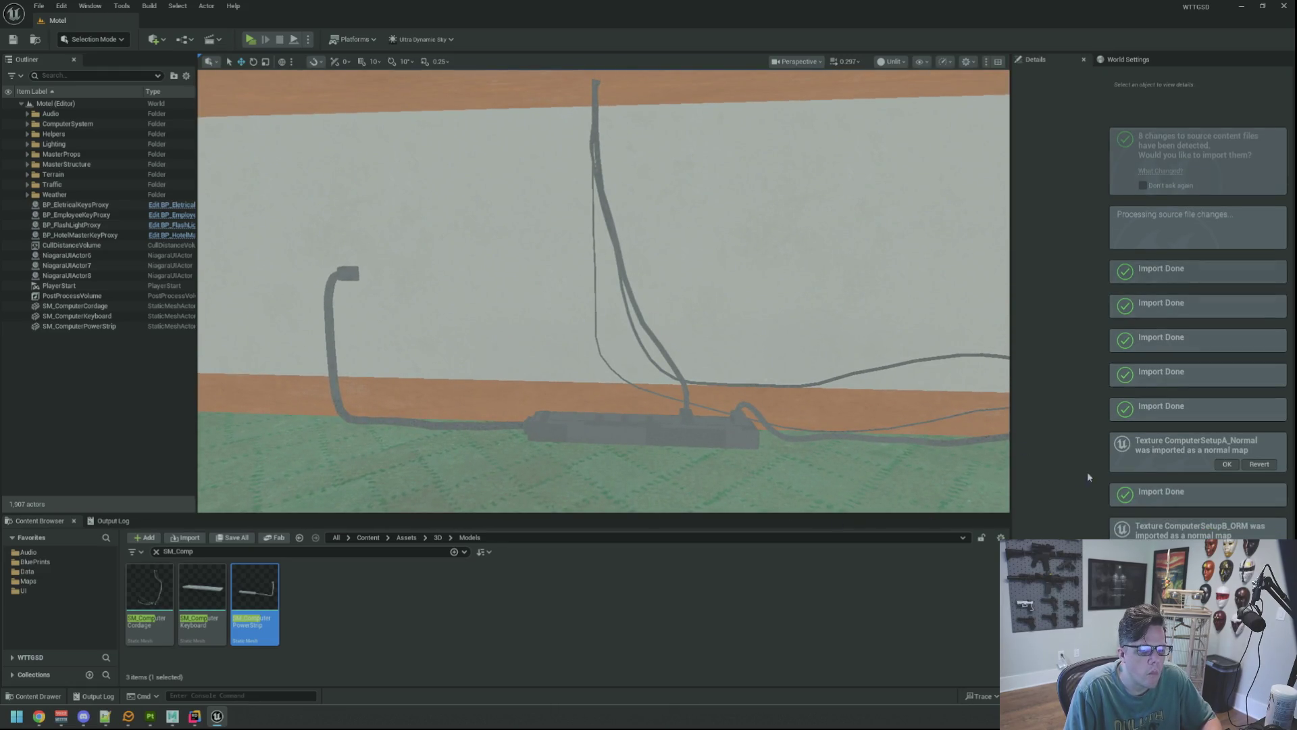
Open the Content/Assets/3D/Materials folder in the Content Browser.
mouse_move(538, 472)
mouse_down()
mouse_move(538, 446)
mouse_move(538, 473)
mouse_up()
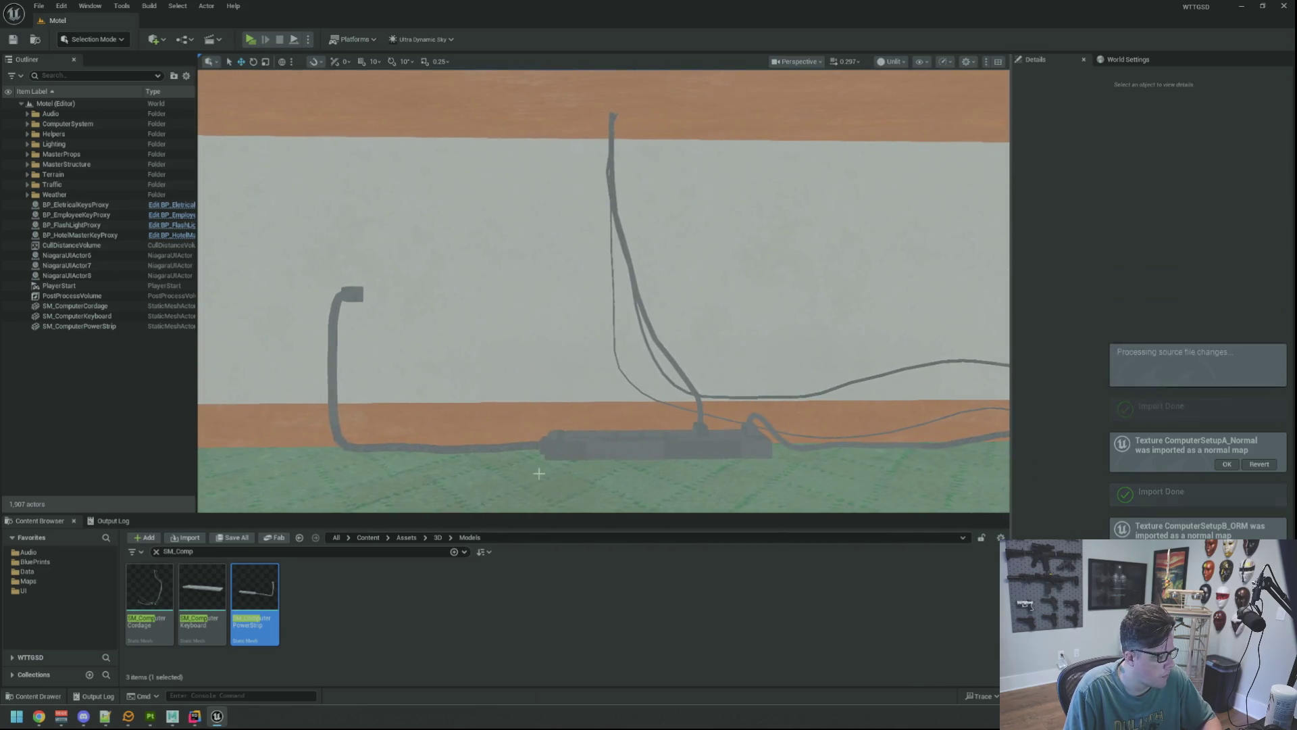
click(43, 653)
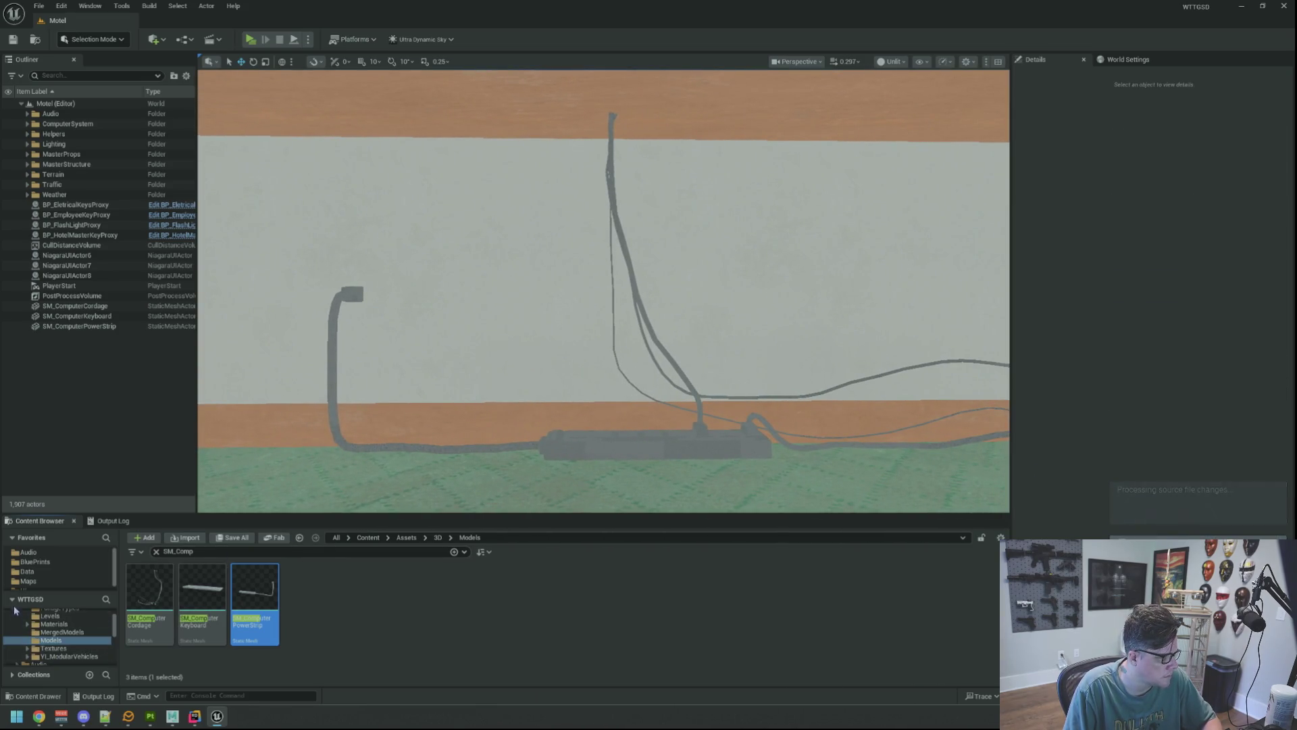
click(14, 600)
click(19, 657)
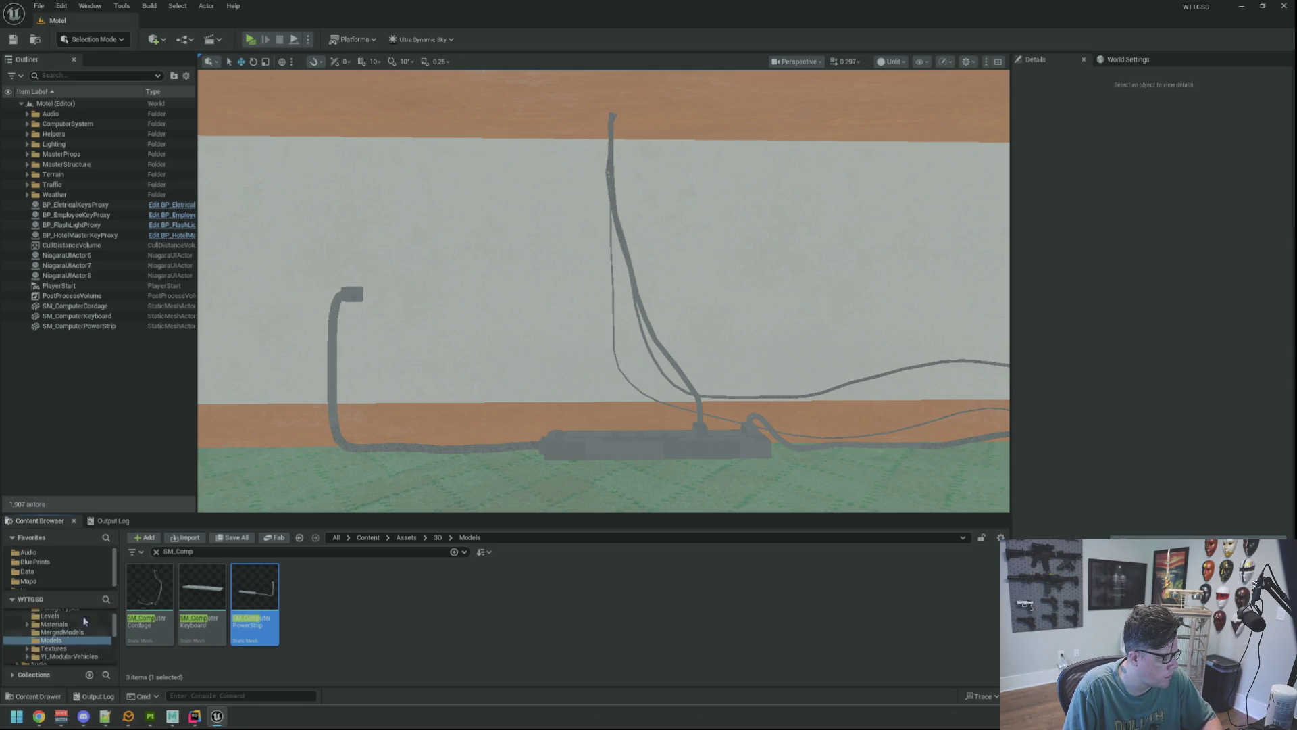
click(154, 552)
scroll(54, 632, up, 3)
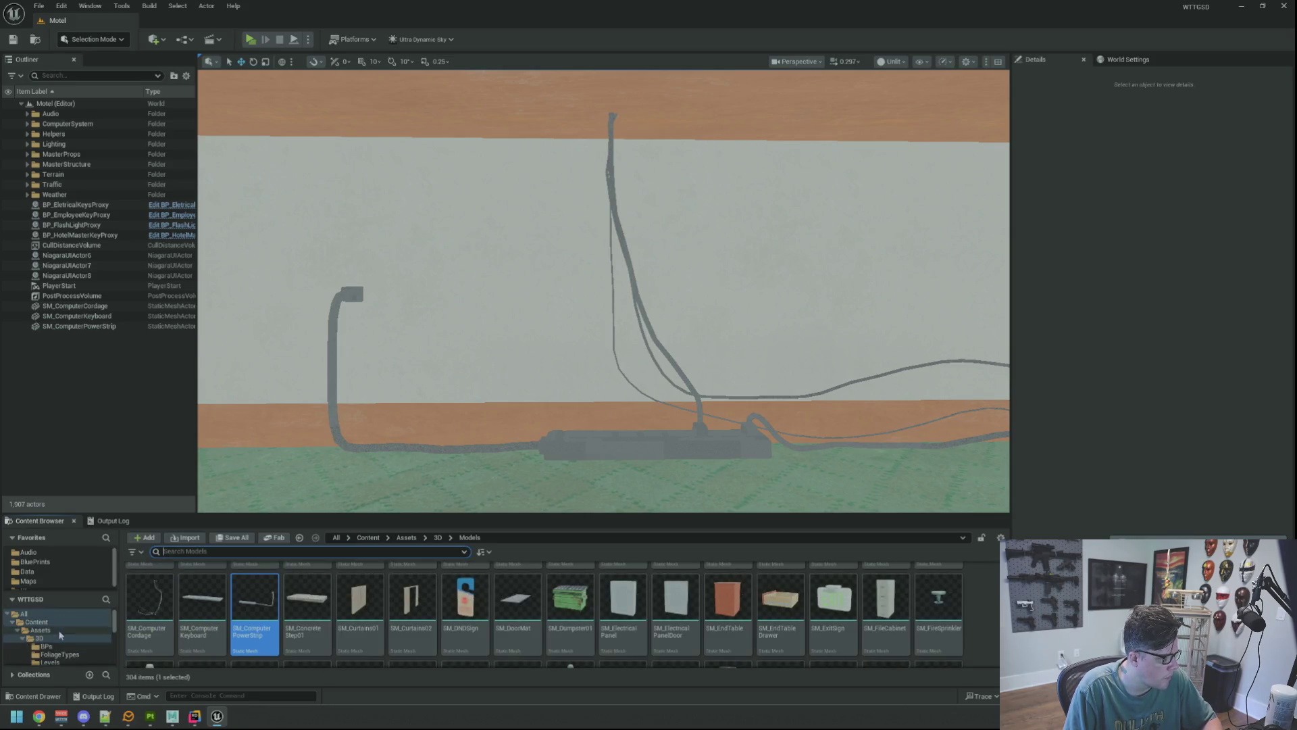
click(41, 629)
double_click(149, 586)
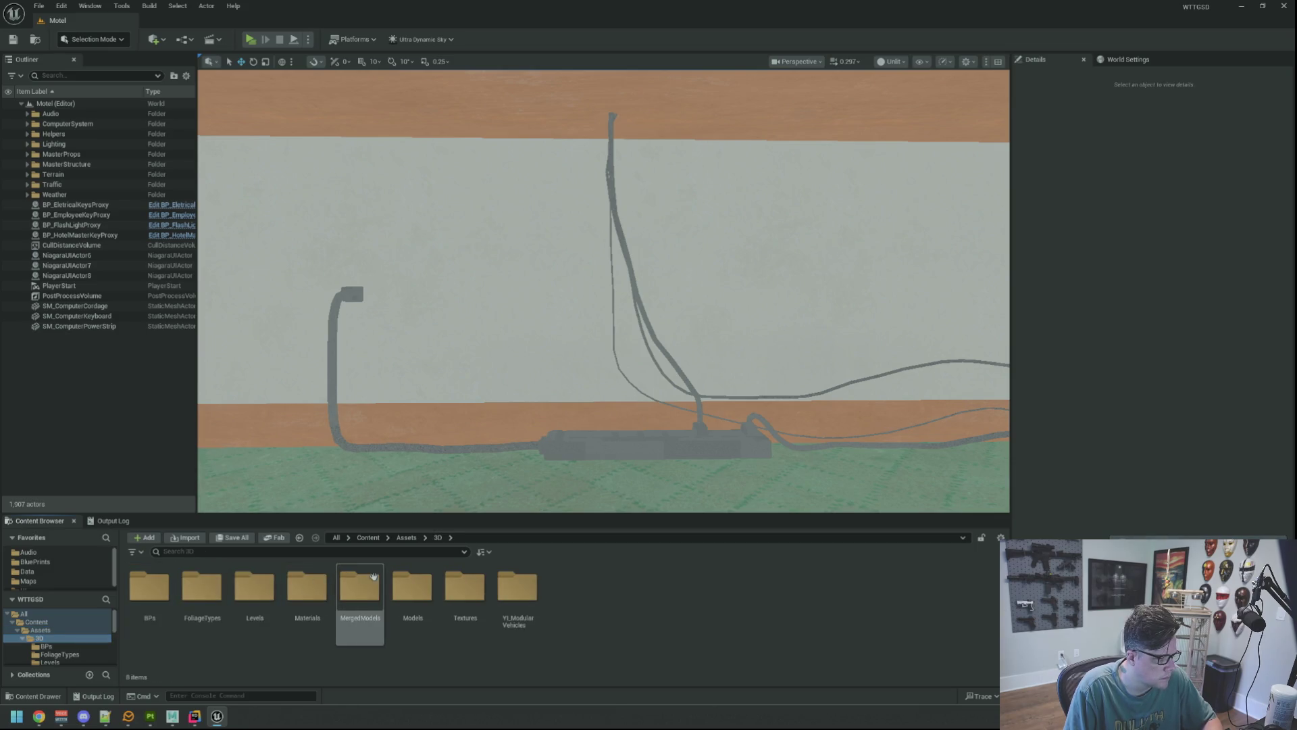
double_click(309, 575)
scroll(481, 612, down, 2)
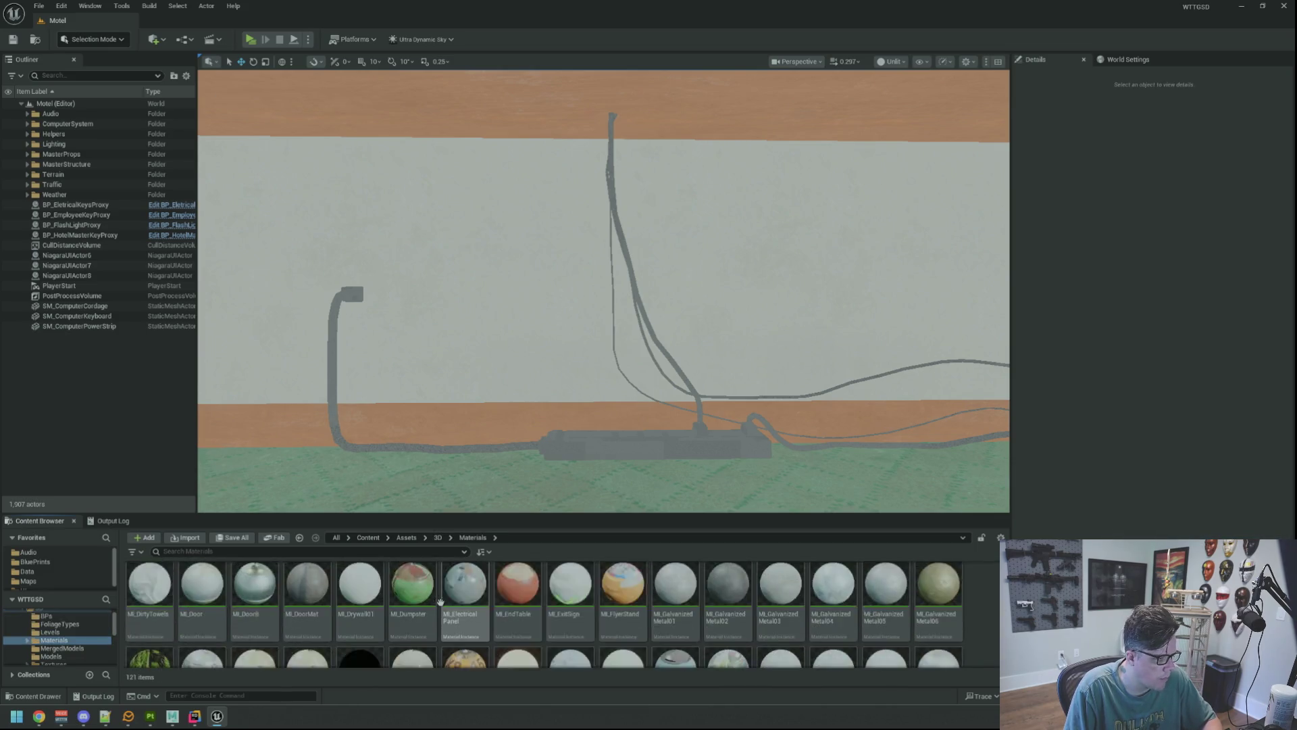
scroll(482, 612, down, 5)
Create a new material instance named MI_ComputerSetupA there.
right_click(653, 611)
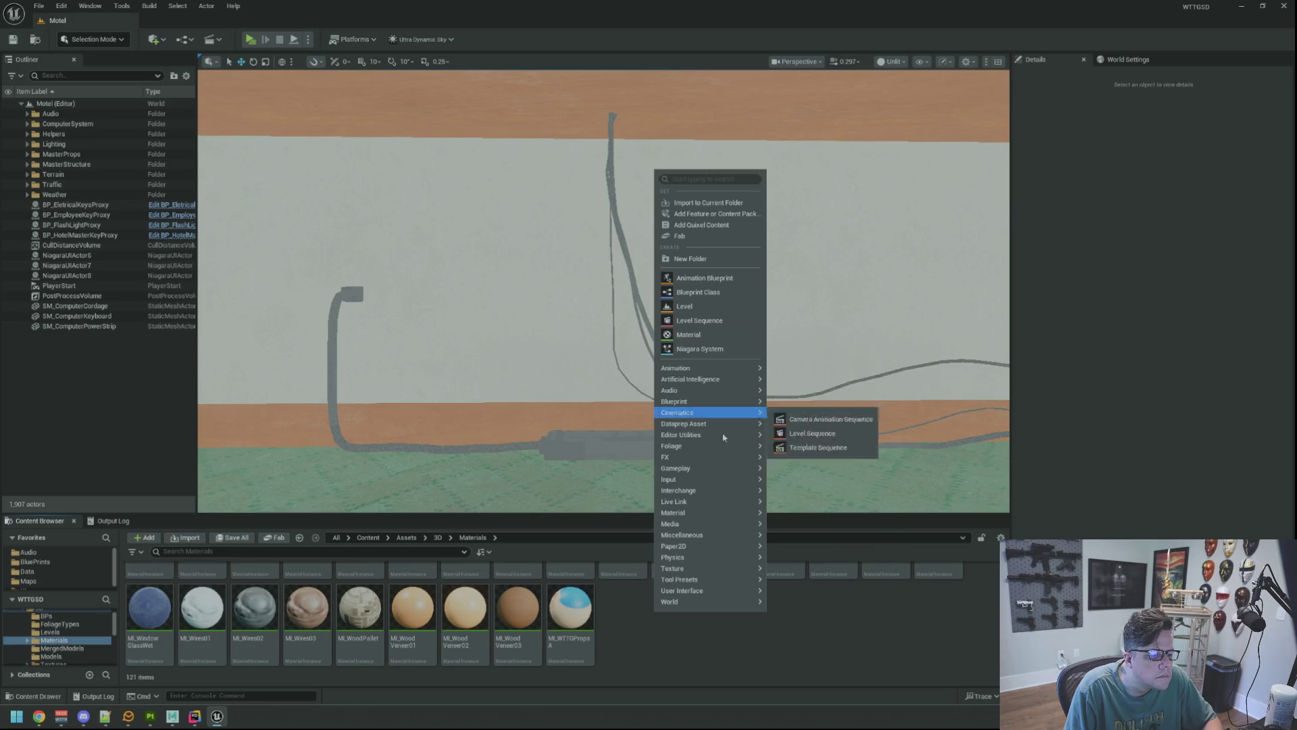
mouse_move(713, 514)
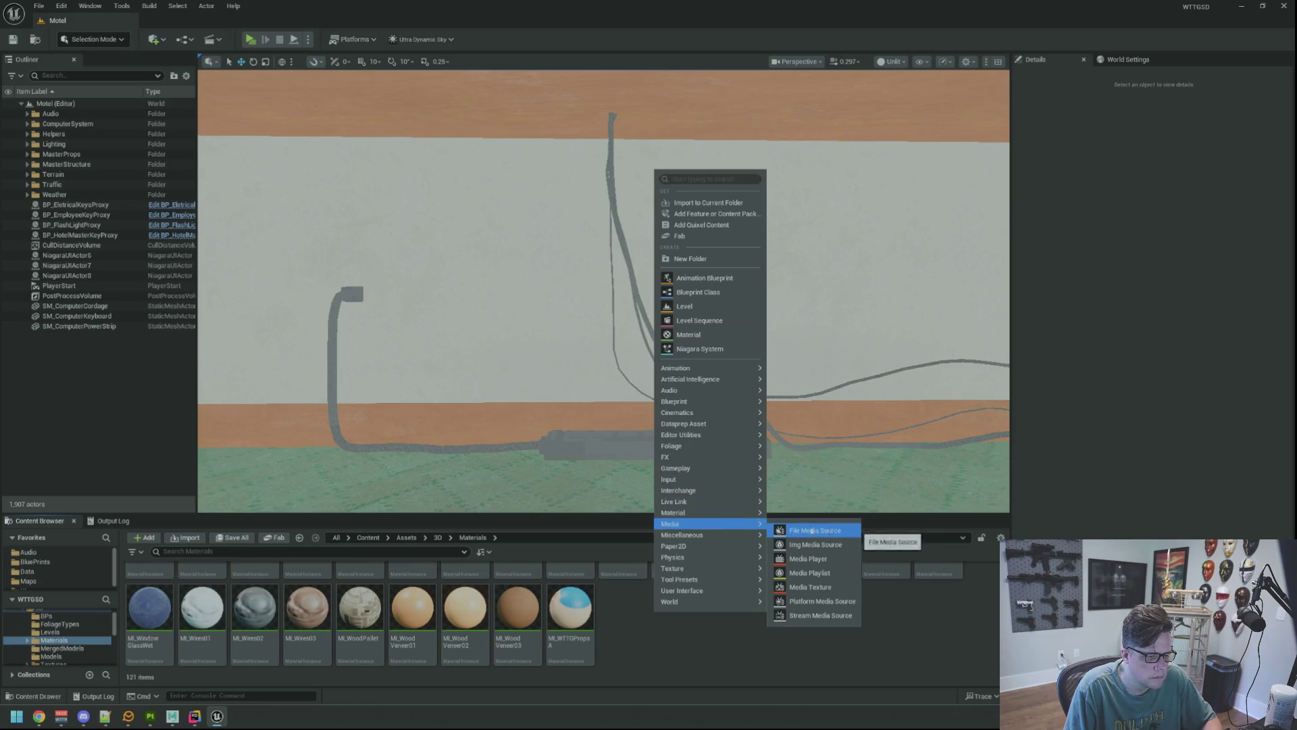
click(804, 533)
text(M)
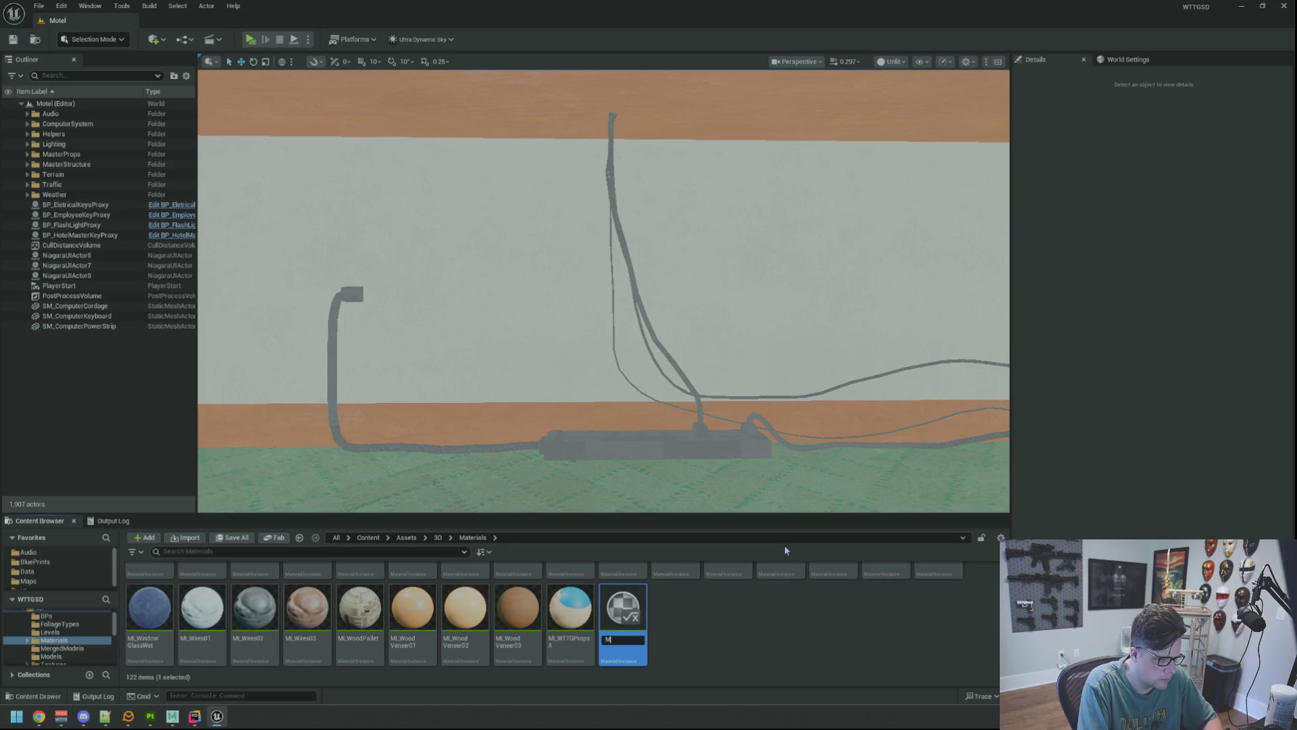
text(I_ComputerSetupA)
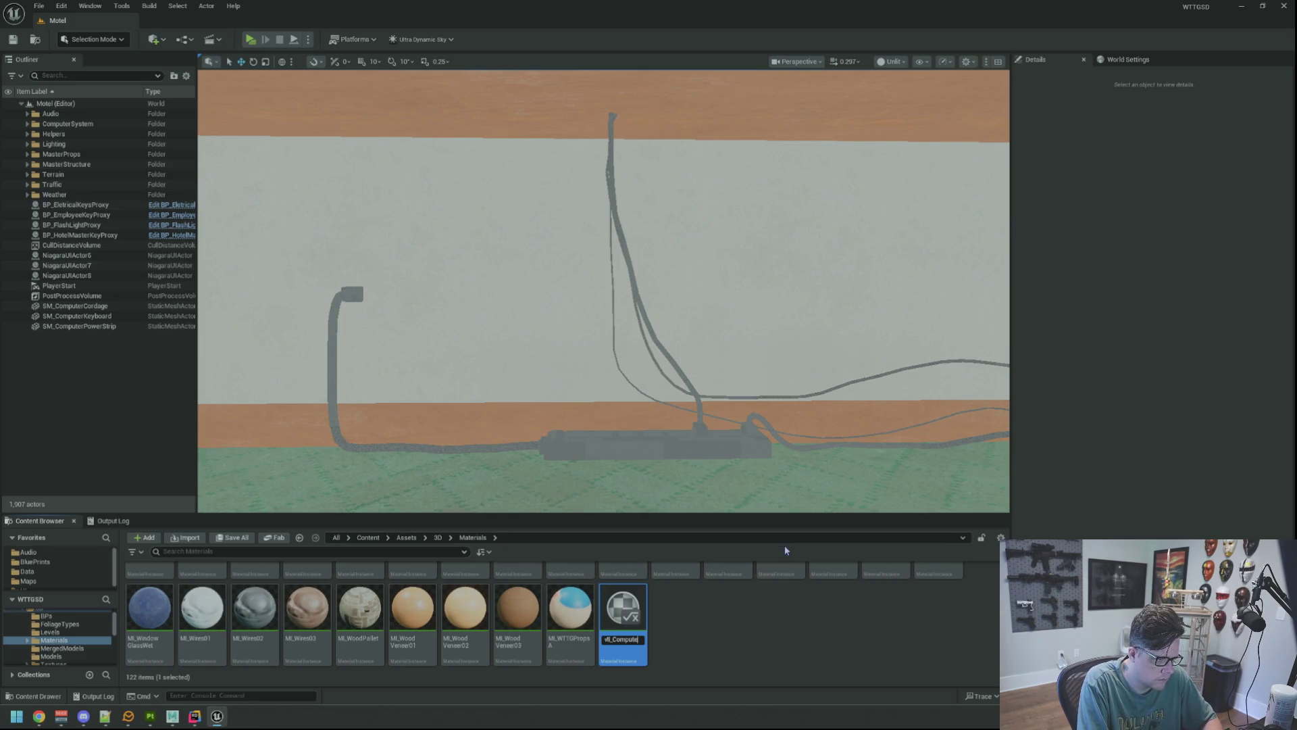
key(Return)
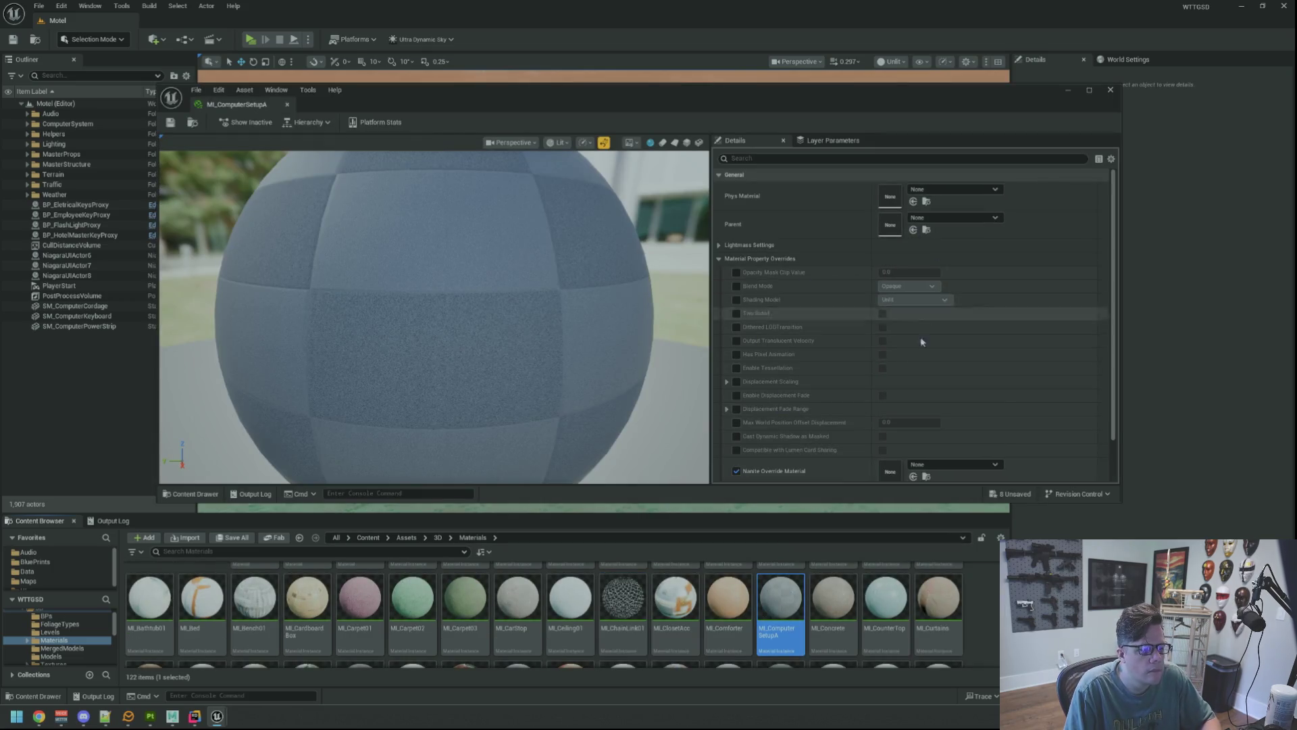
Set M_ReflectMaster as the parent material and save the instance.
click(934, 219)
text(M_Reflect)
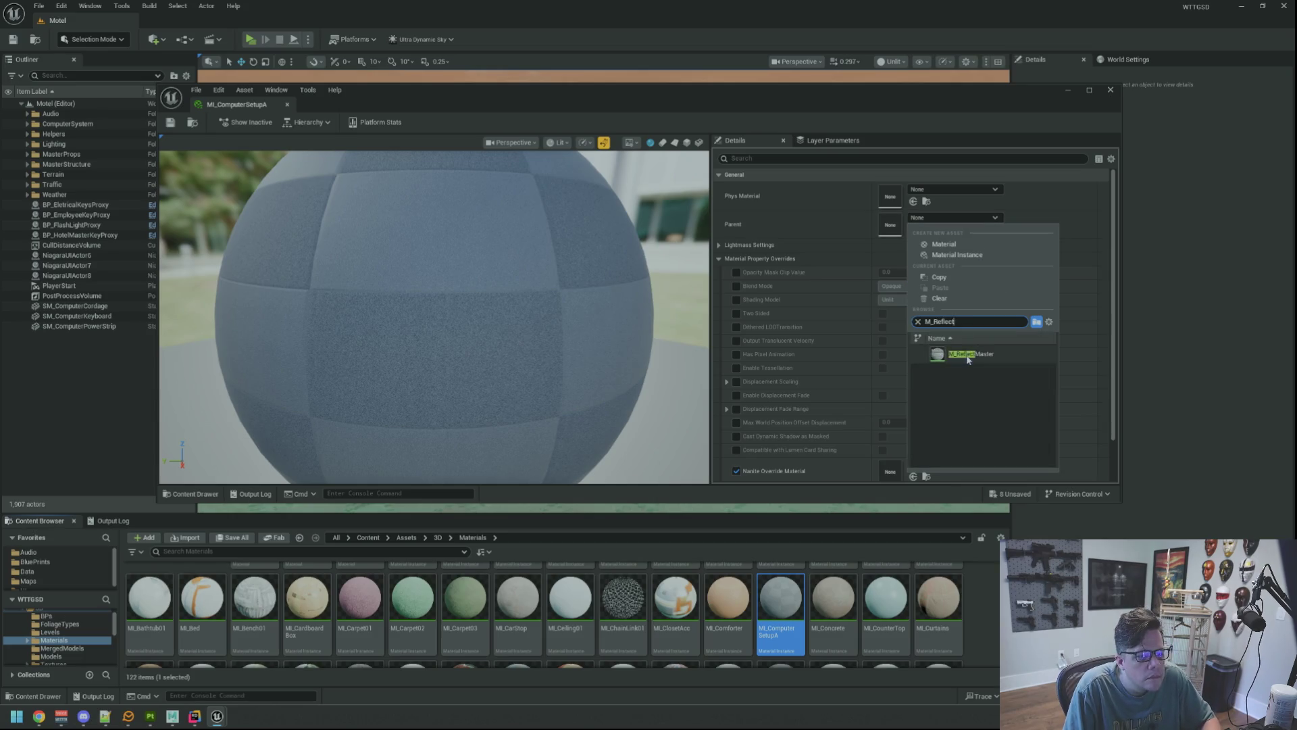
click(972, 354)
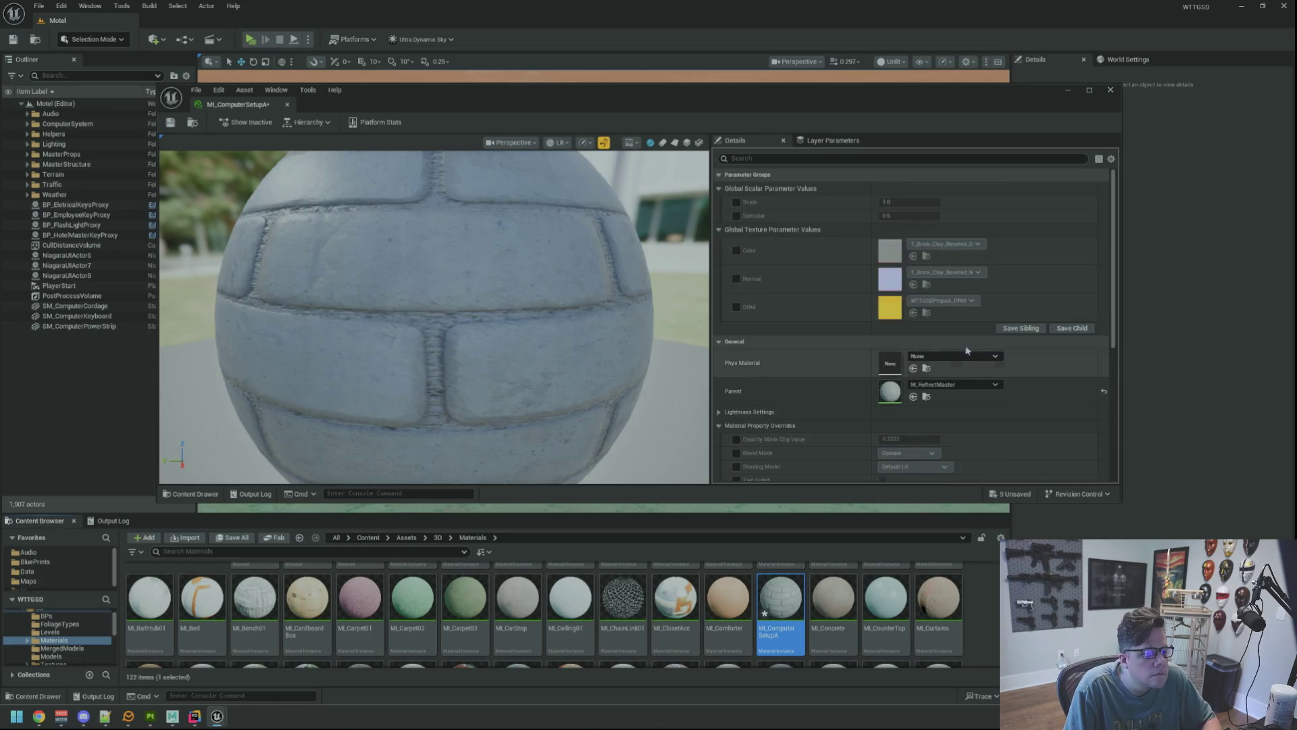
scroll(498, 385, down, 5)
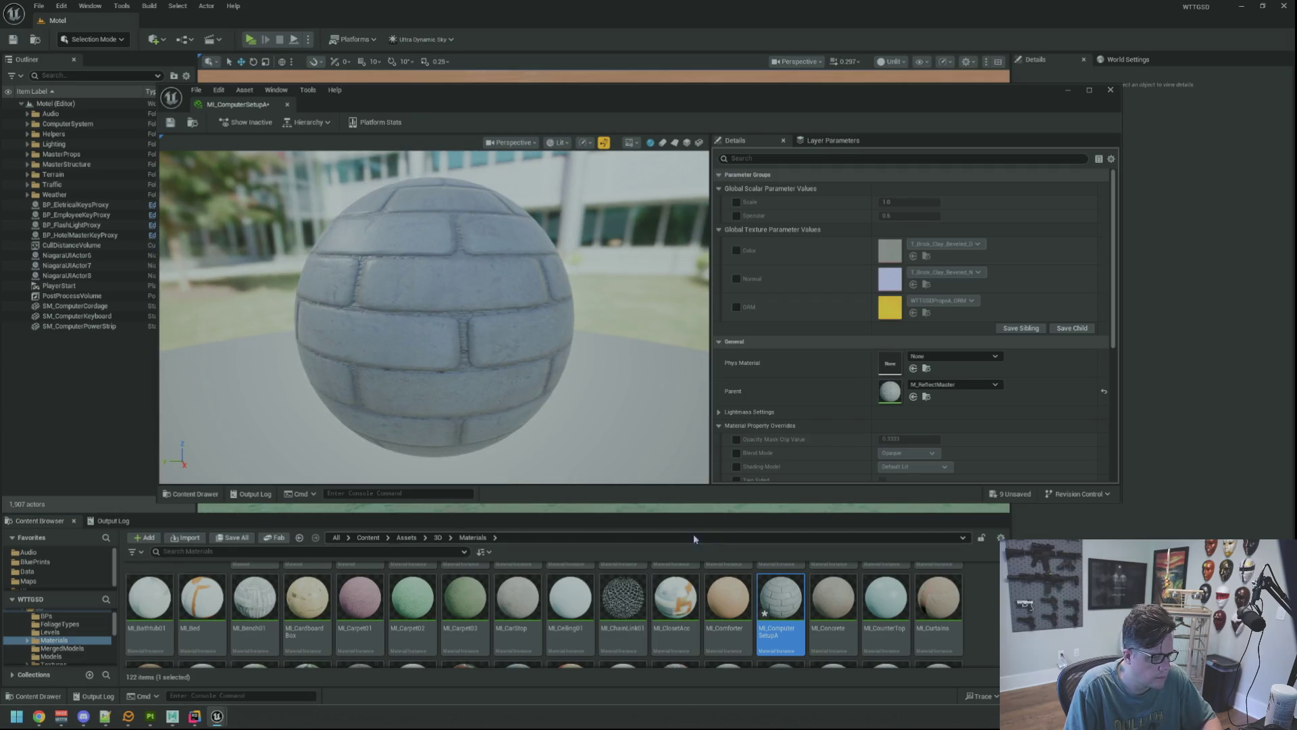
key(ctrl+s)
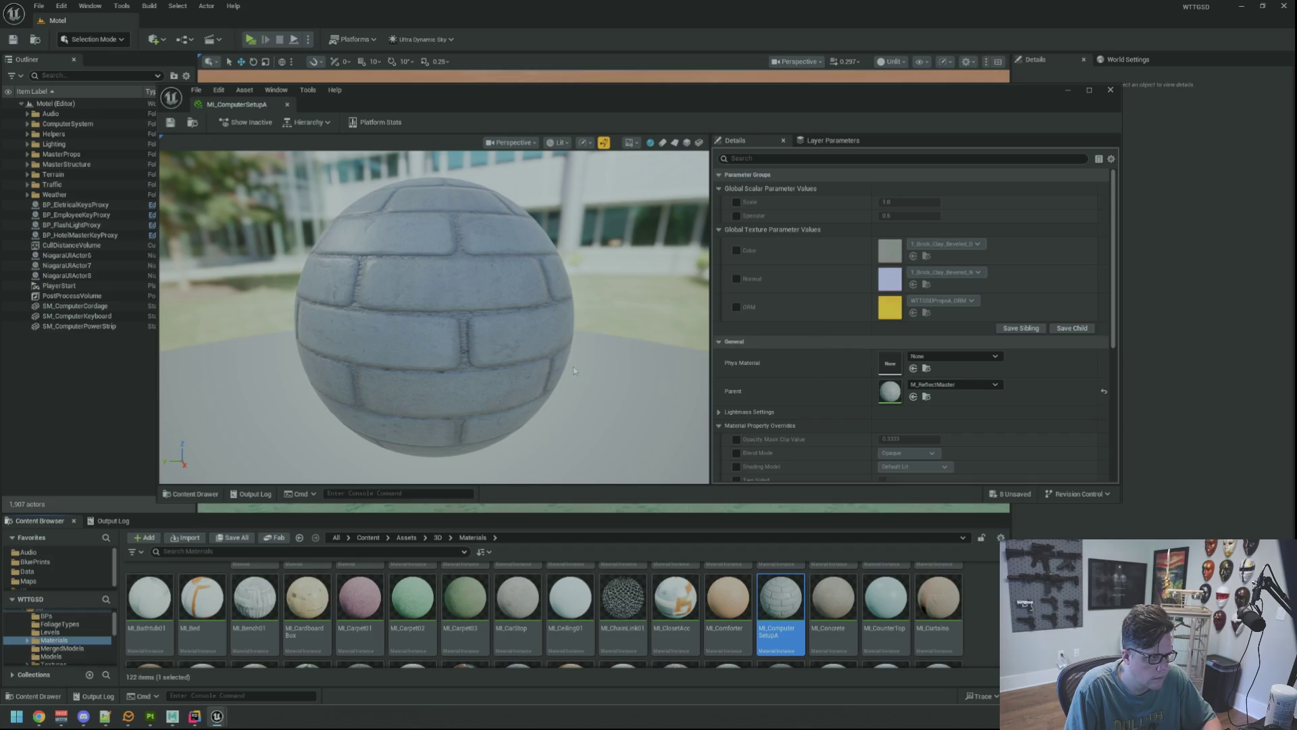
Duplicate the instance as MI_ComputerSetupB and save all assets.
key(ctrl+d)
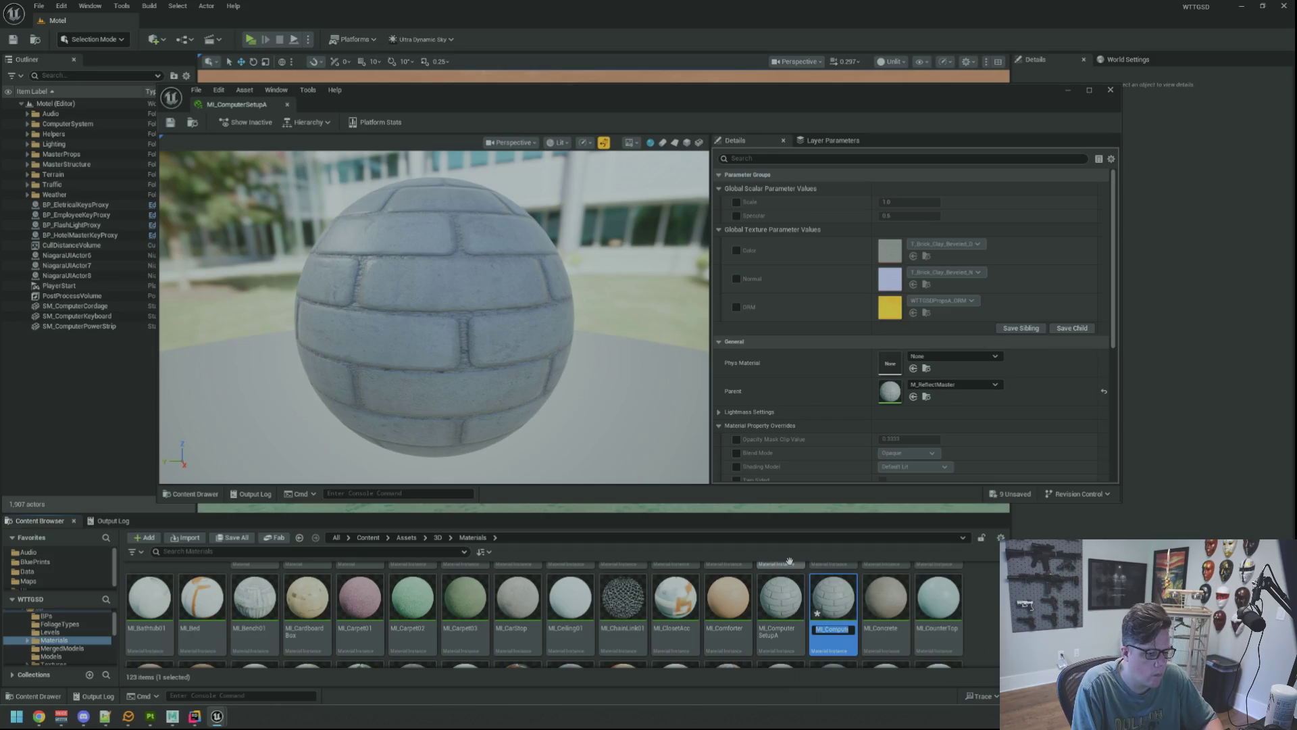
key(Return)
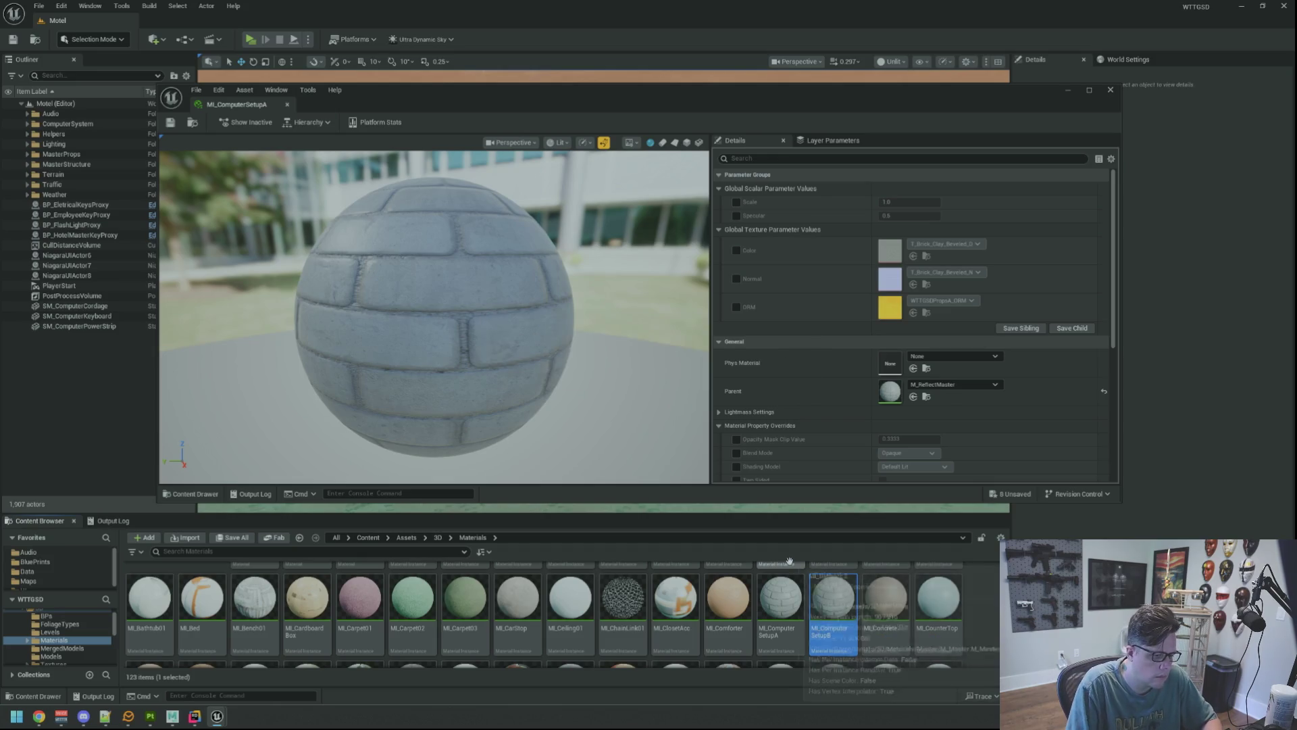
key(ctrl+shift+s)
click(780, 598)
click(838, 612)
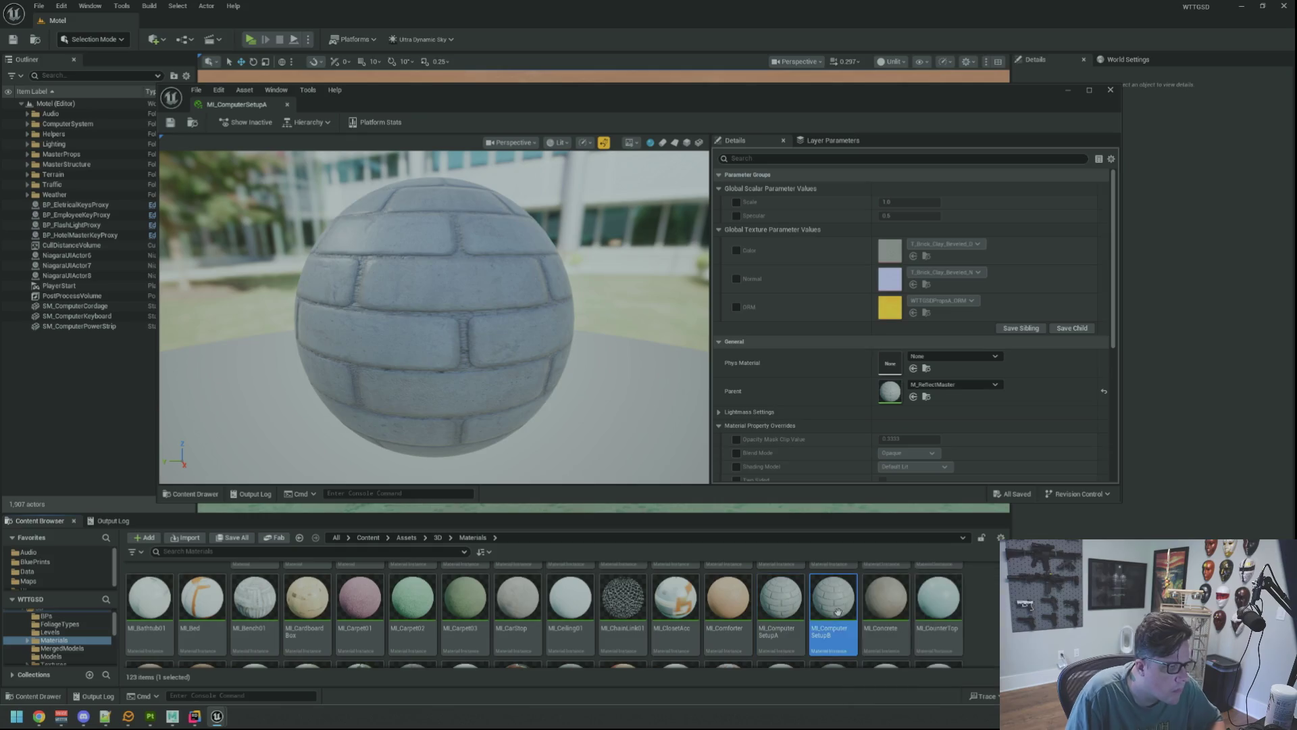
scroll(642, 354, up, 5)
click(261, 111)
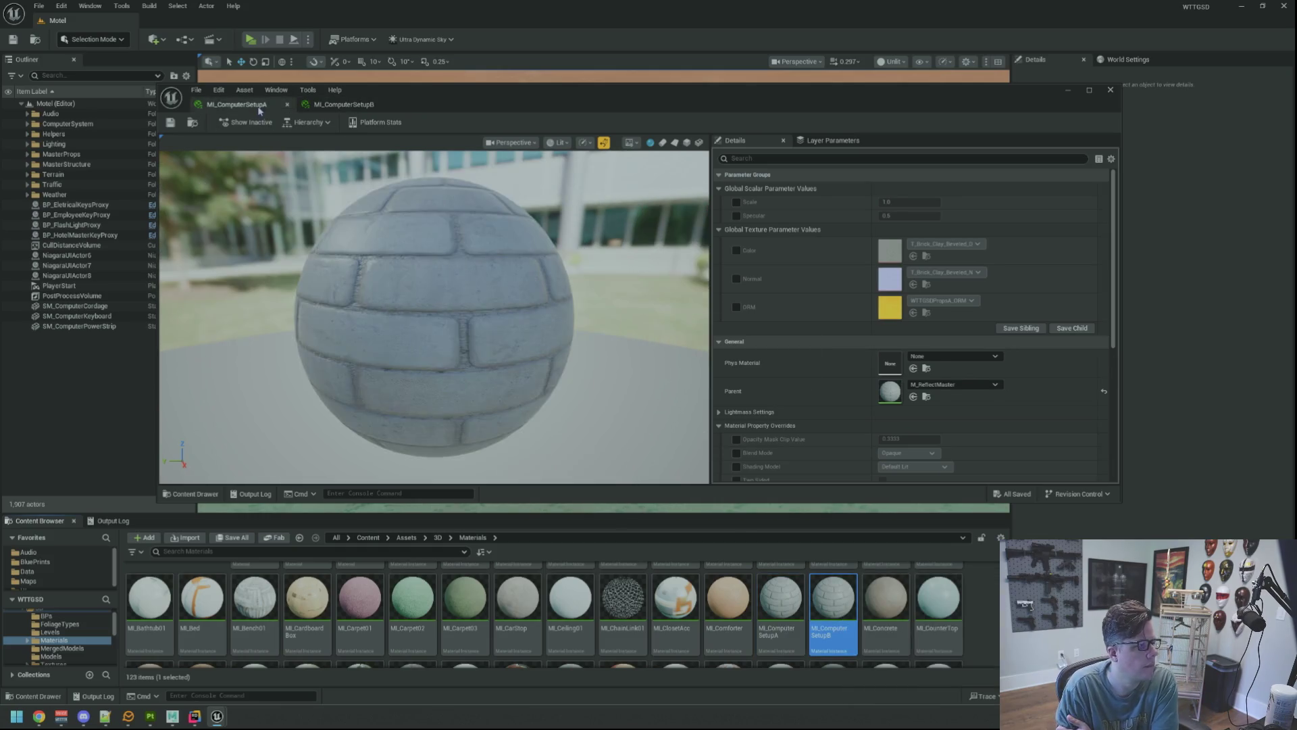
Filter the Textures folder for ComputerSetup and enable the Color, Normal and ORM overrides.
scroll(77, 642, down, 1)
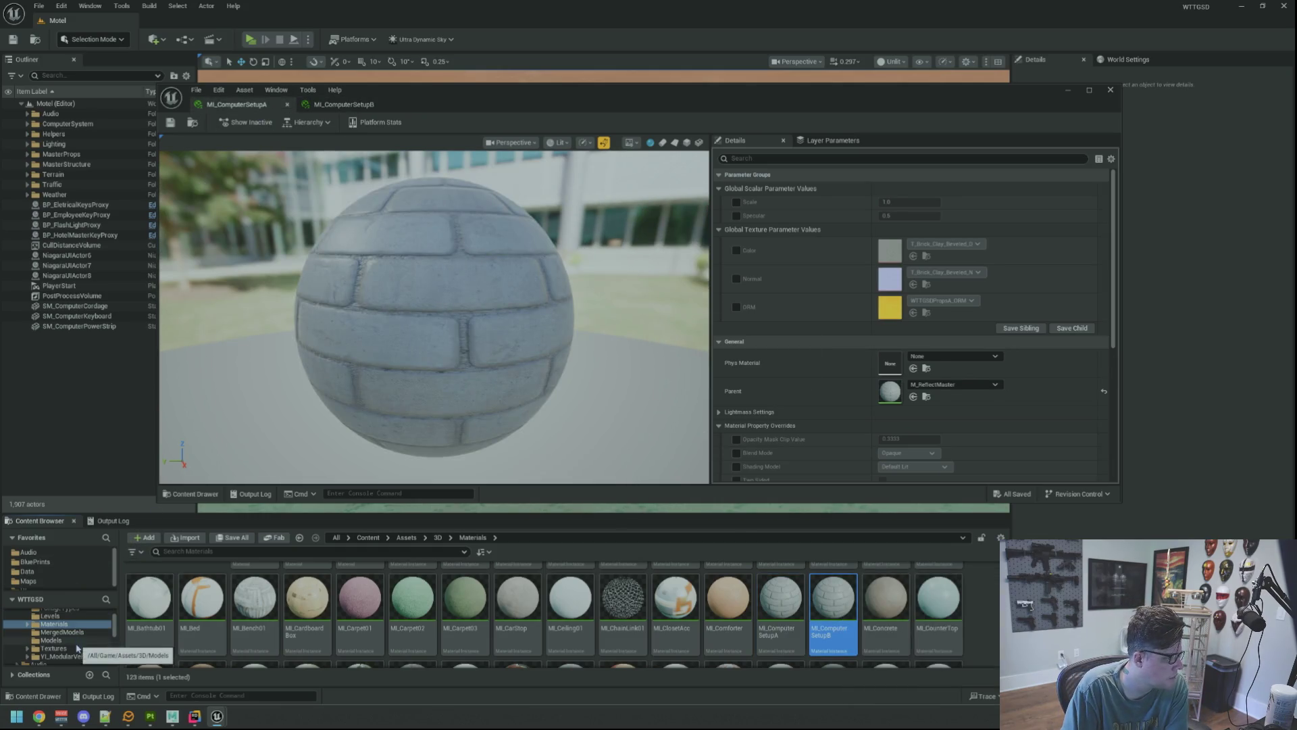
click(77, 648)
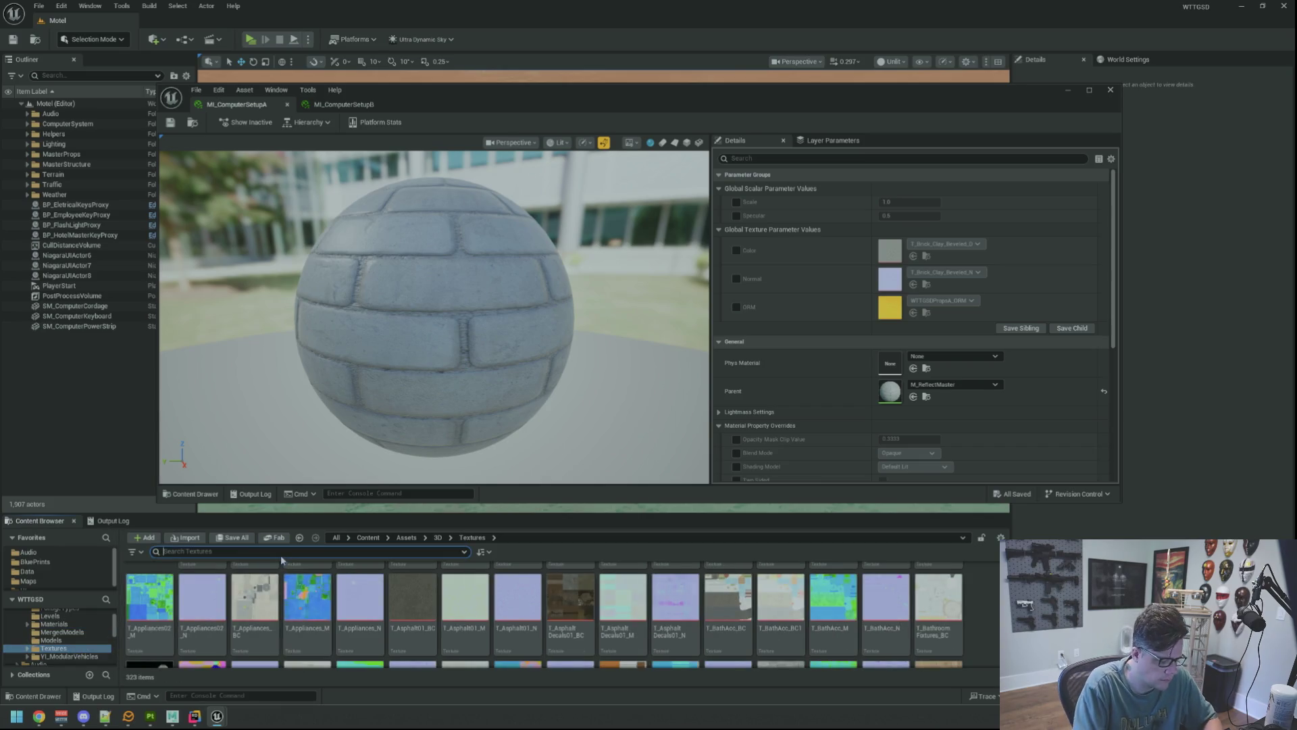
text(ComputerSetup)
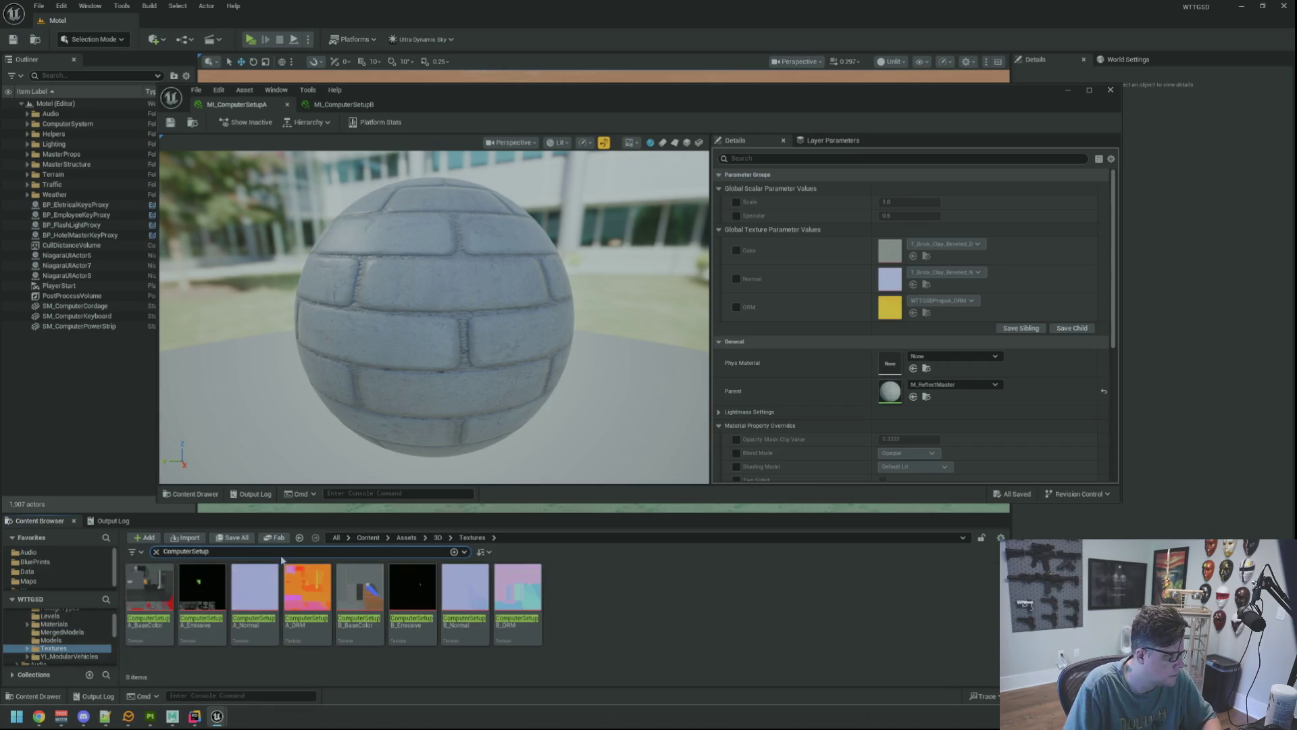
click(736, 250)
click(736, 278)
click(737, 307)
Assign ComputerSetupA_BaseColor, _Normal and _ORM to the Color, Normal and ORM slots.
mouse_move(150, 587)
mouse_down()
mouse_move(469, 459)
mouse_move(891, 255)
mouse_up()
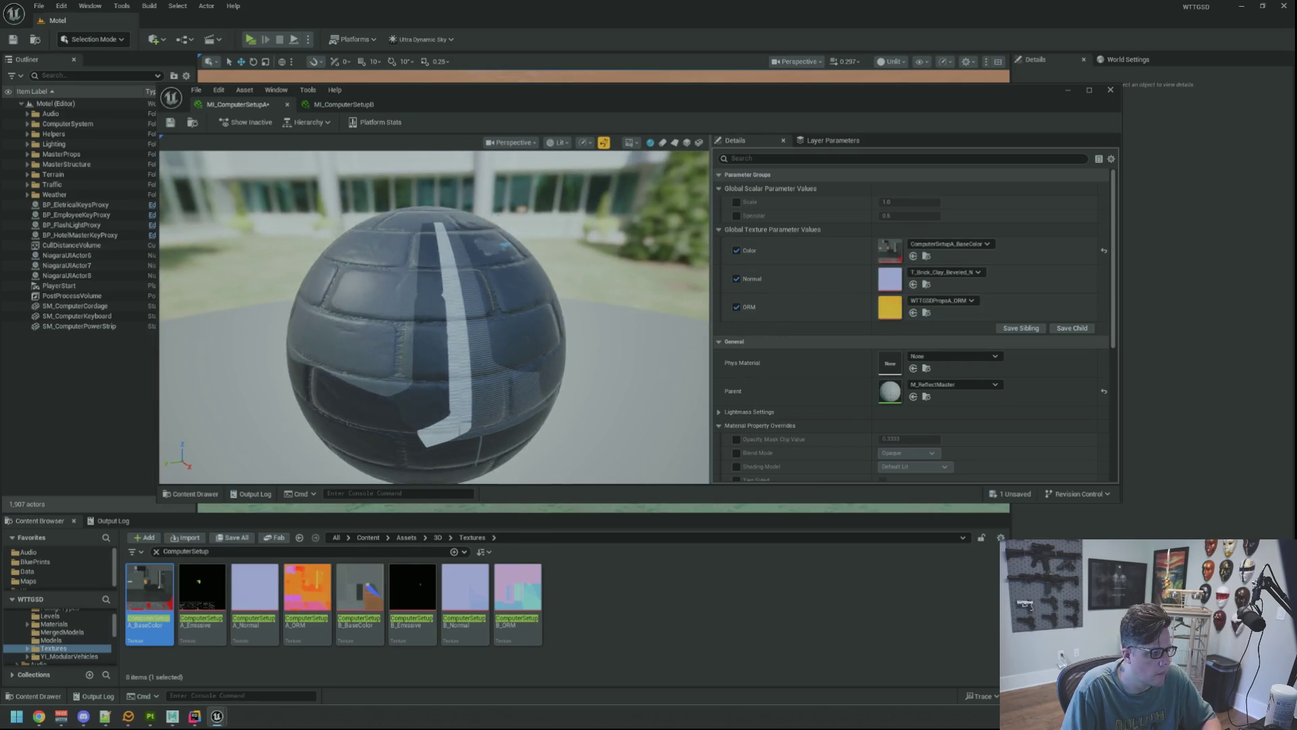
mouse_move(244, 592)
mouse_down()
mouse_move(784, 369)
mouse_move(889, 278)
mouse_up()
mouse_move(307, 595)
mouse_down()
mouse_move(912, 333)
mouse_move(889, 306)
mouse_up()
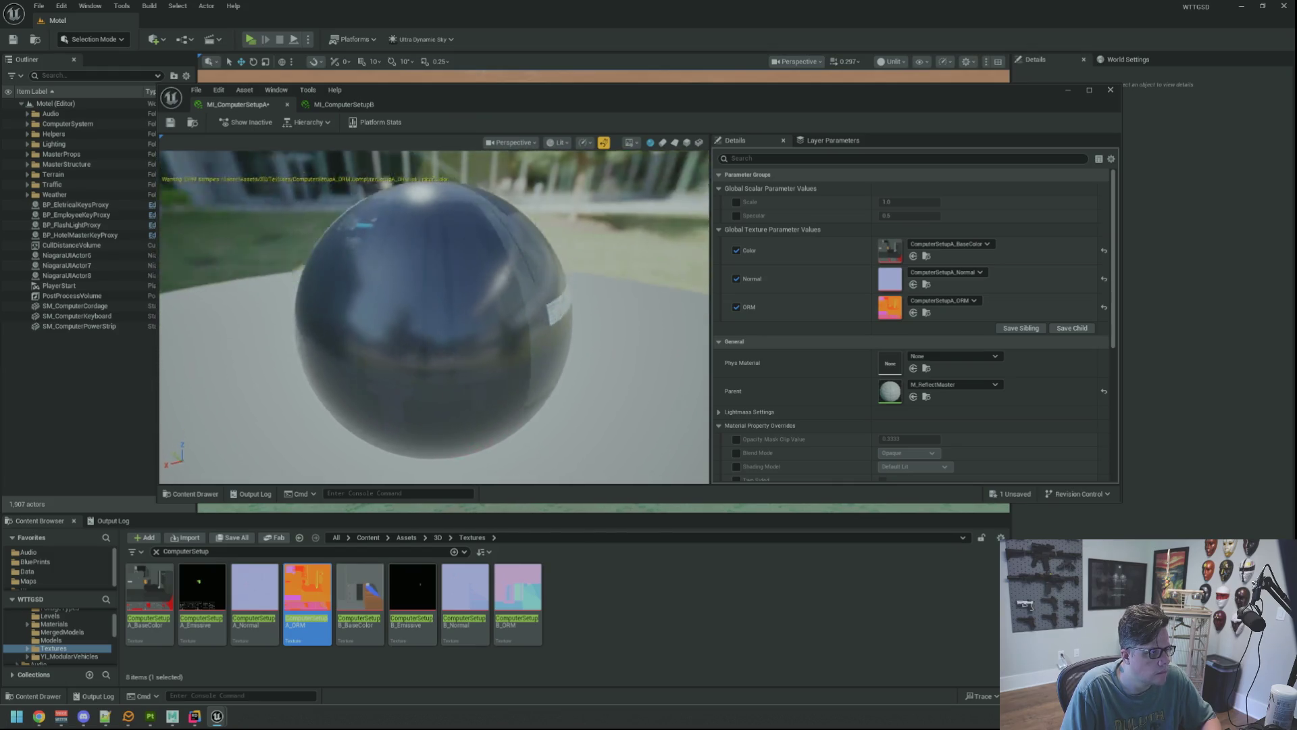
mouse_move(479, 316)
mouse_down()
mouse_move(514, 317)
mouse_move(439, 315)
mouse_move(479, 316)
mouse_up()
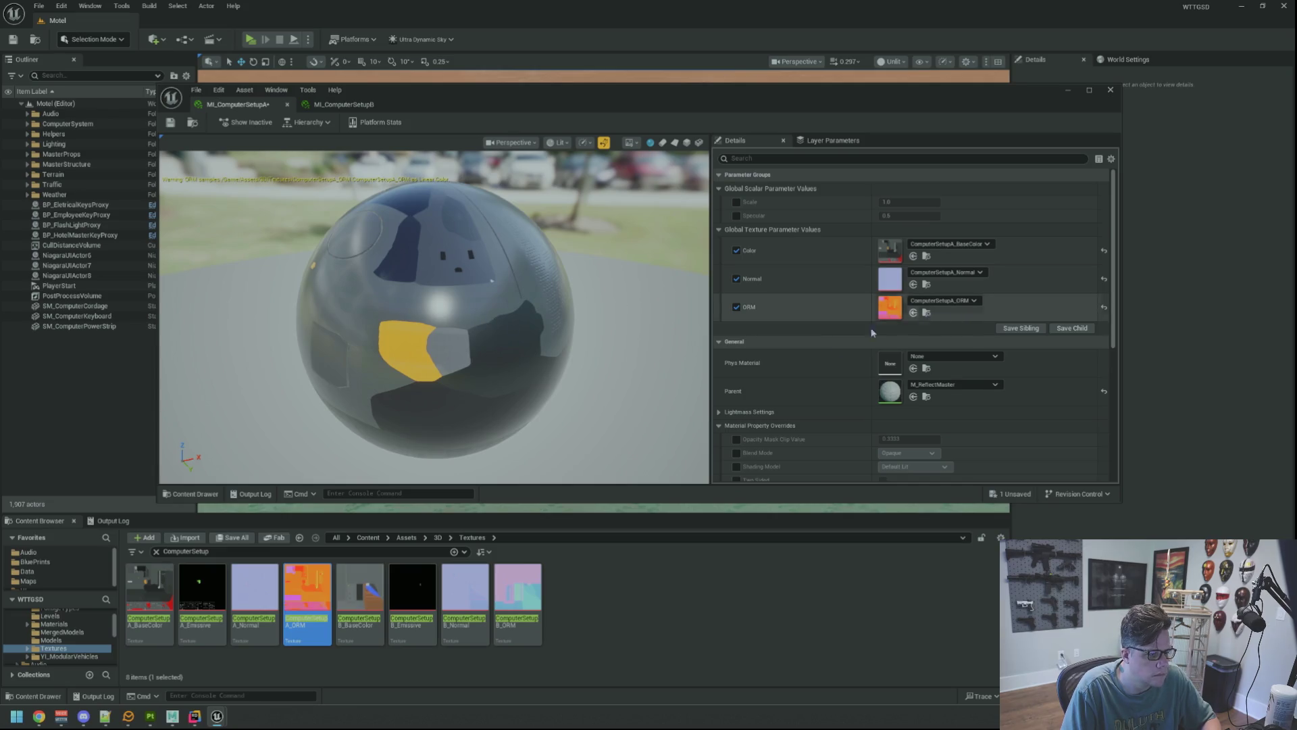
Turn off sRGB on the ComputerSetupA_ORM texture and save it.
double_click(322, 599)
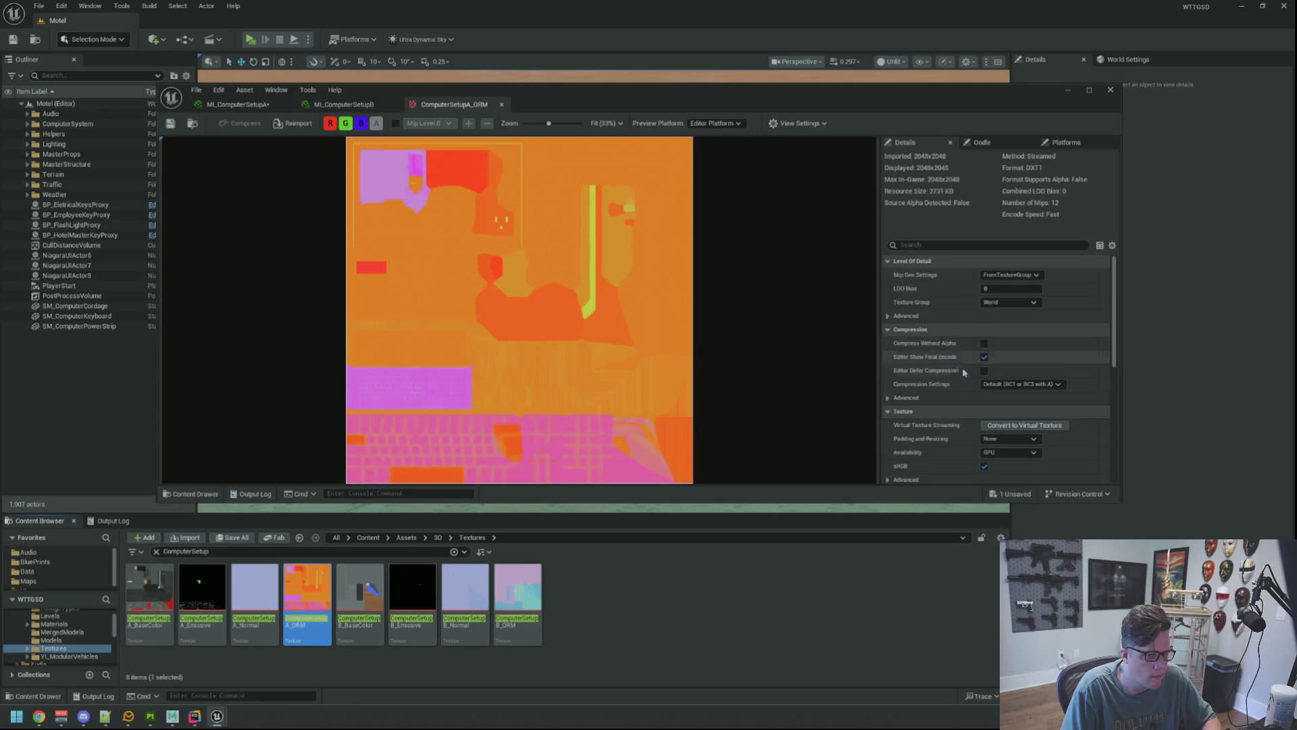
scroll(963, 371, down, 2)
click(984, 402)
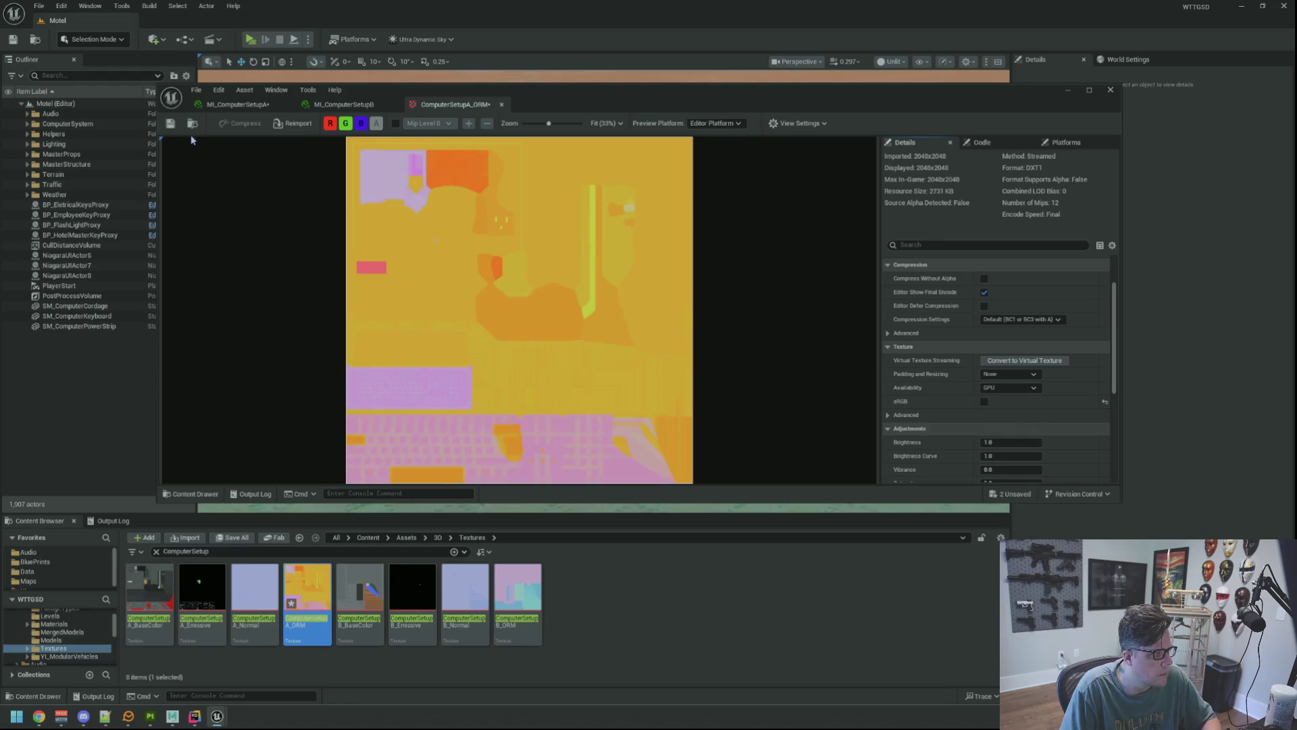
key(ctrl+s)
Check the MI_ComputerSetupA preview and save the material instance.
click(236, 104)
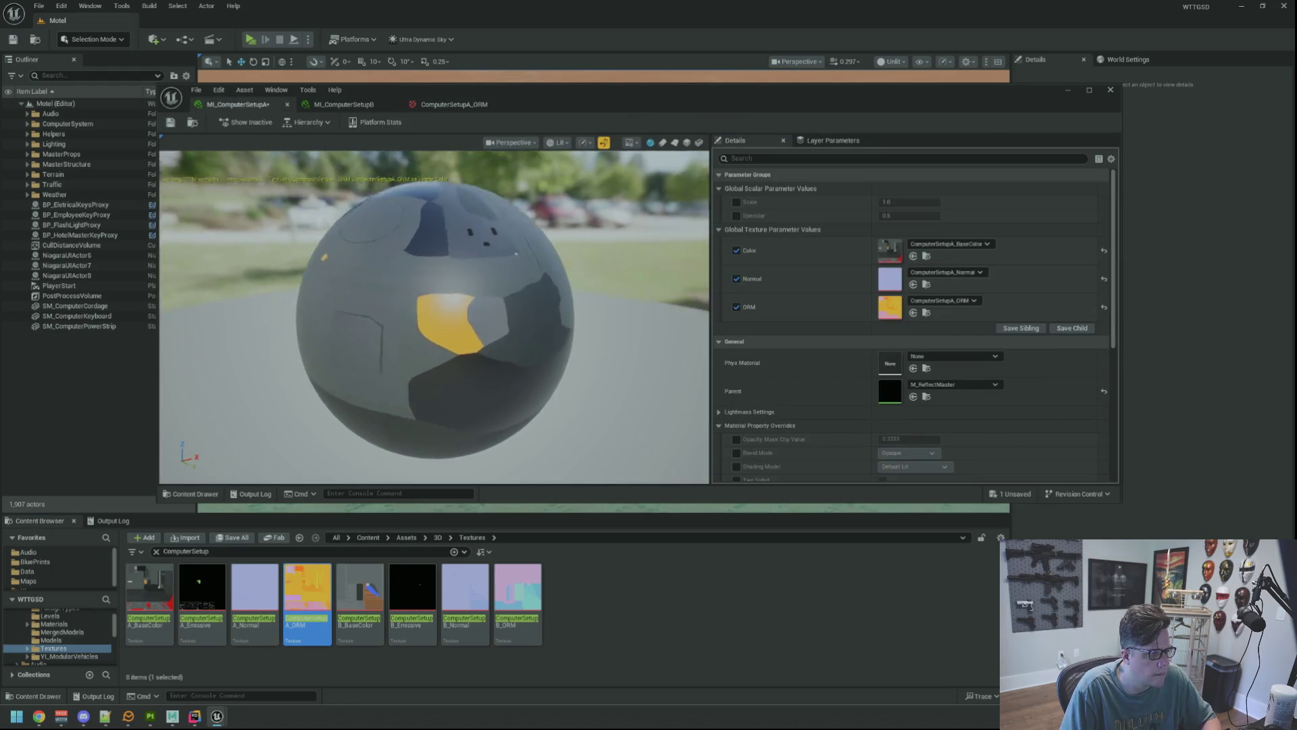
mouse_move(432, 318)
mouse_down()
mouse_move(514, 294)
mouse_move(514, 318)
mouse_up()
click(170, 123)
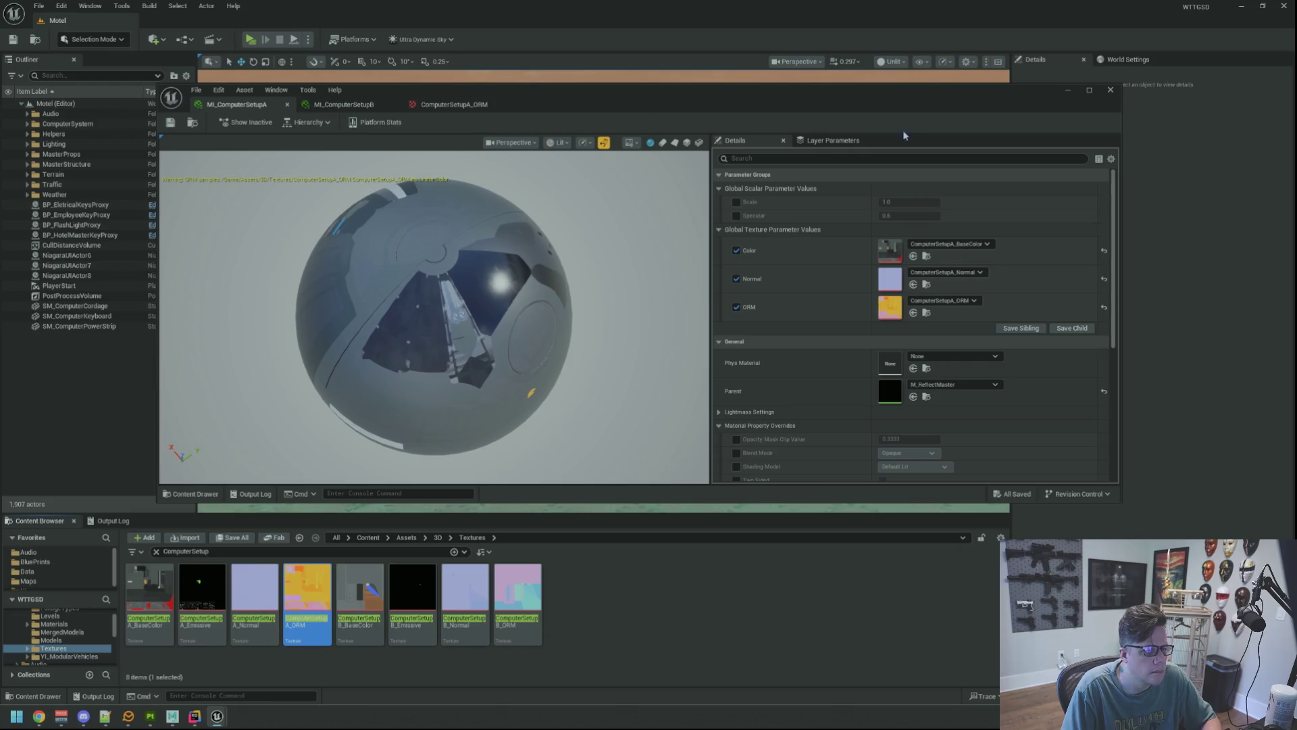
Select the computer monitor in the level and switch the viewport to Lit.
click(1070, 92)
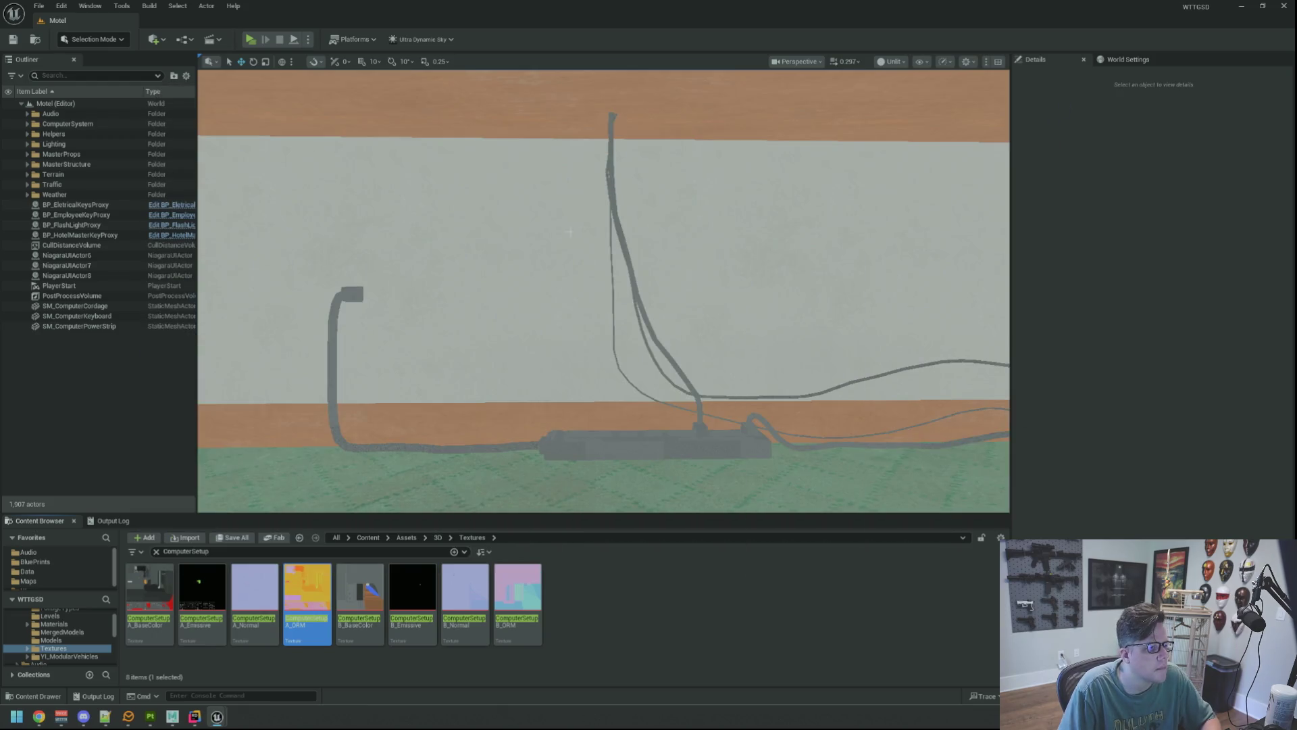
click(601, 225)
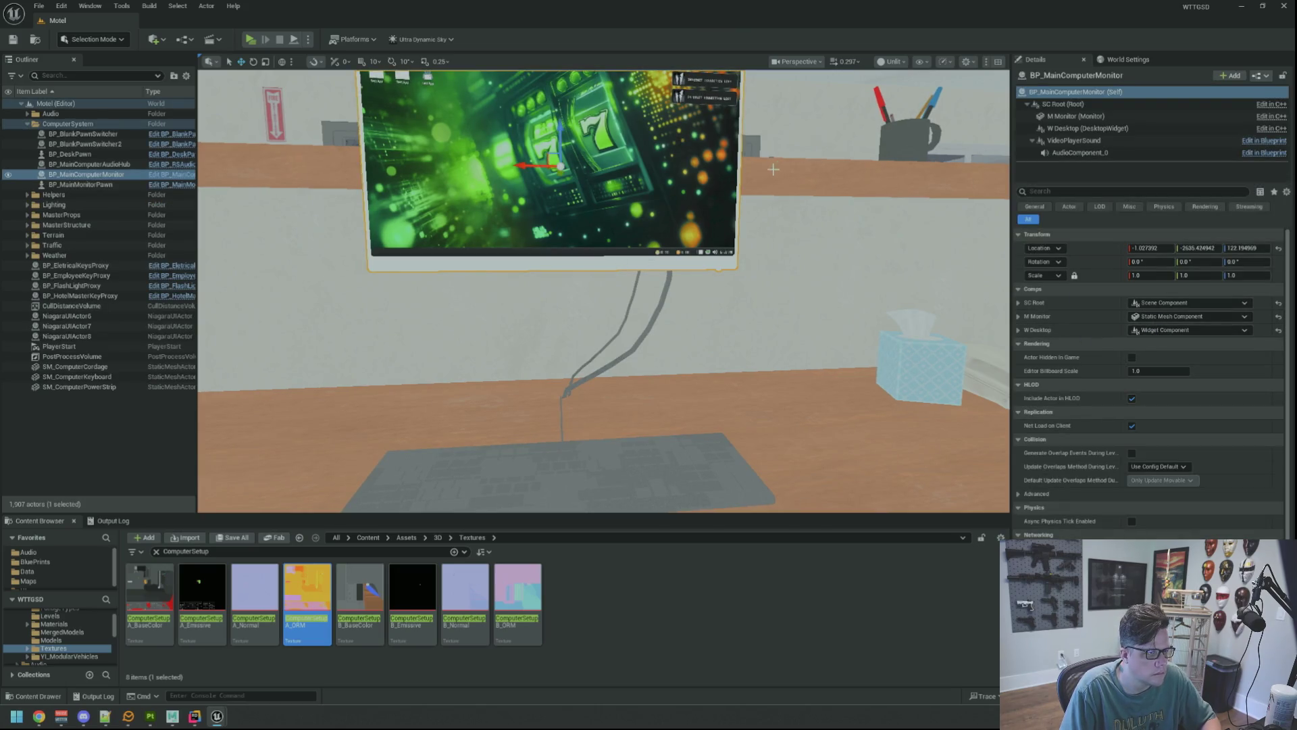
click(891, 61)
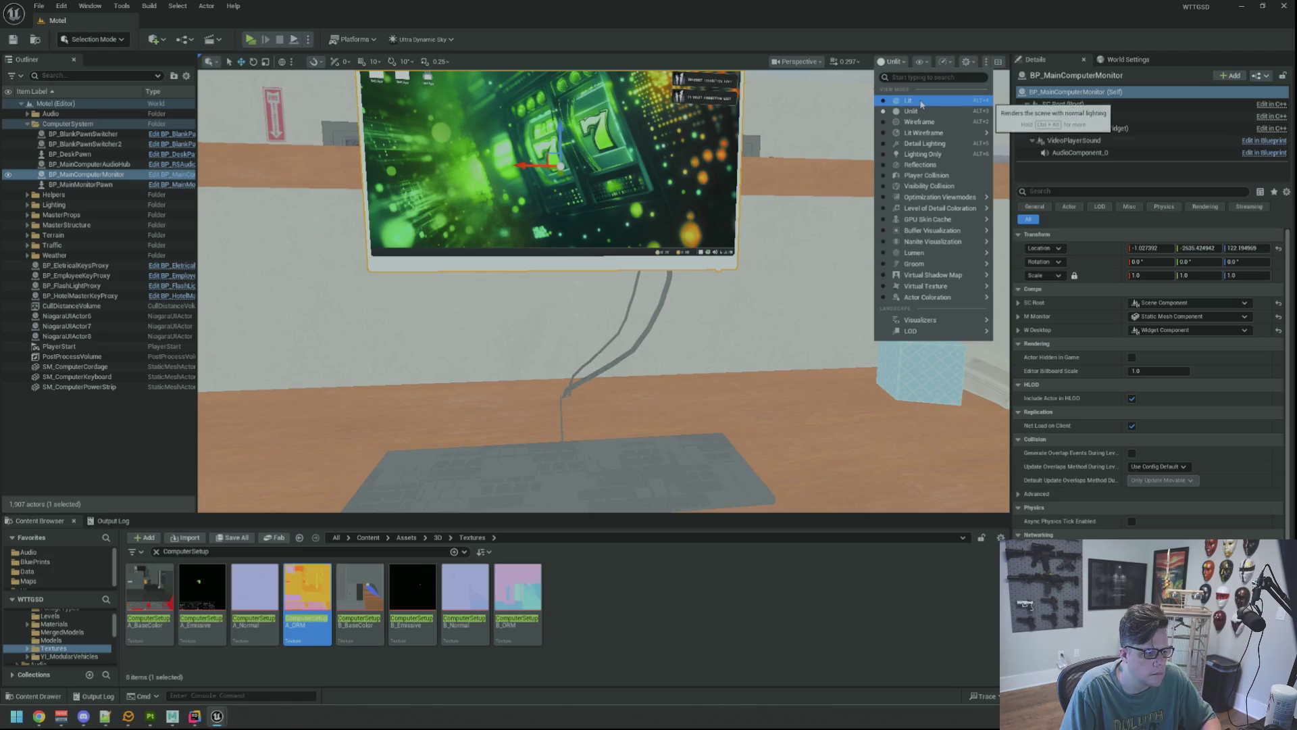
click(905, 109)
Select the M Monitor component and open its SM_MainMonitor mesh.
scroll(778, 239, down, 5)
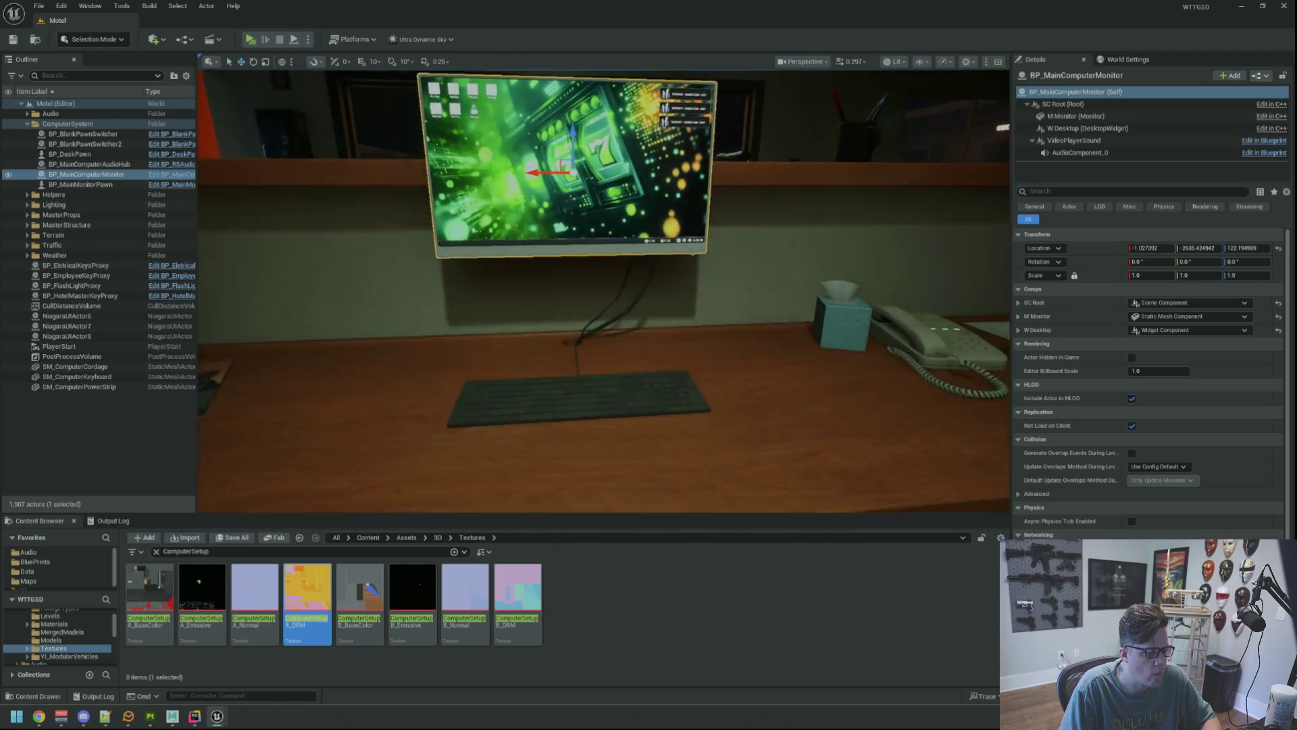
scroll(1181, 443, down, 4)
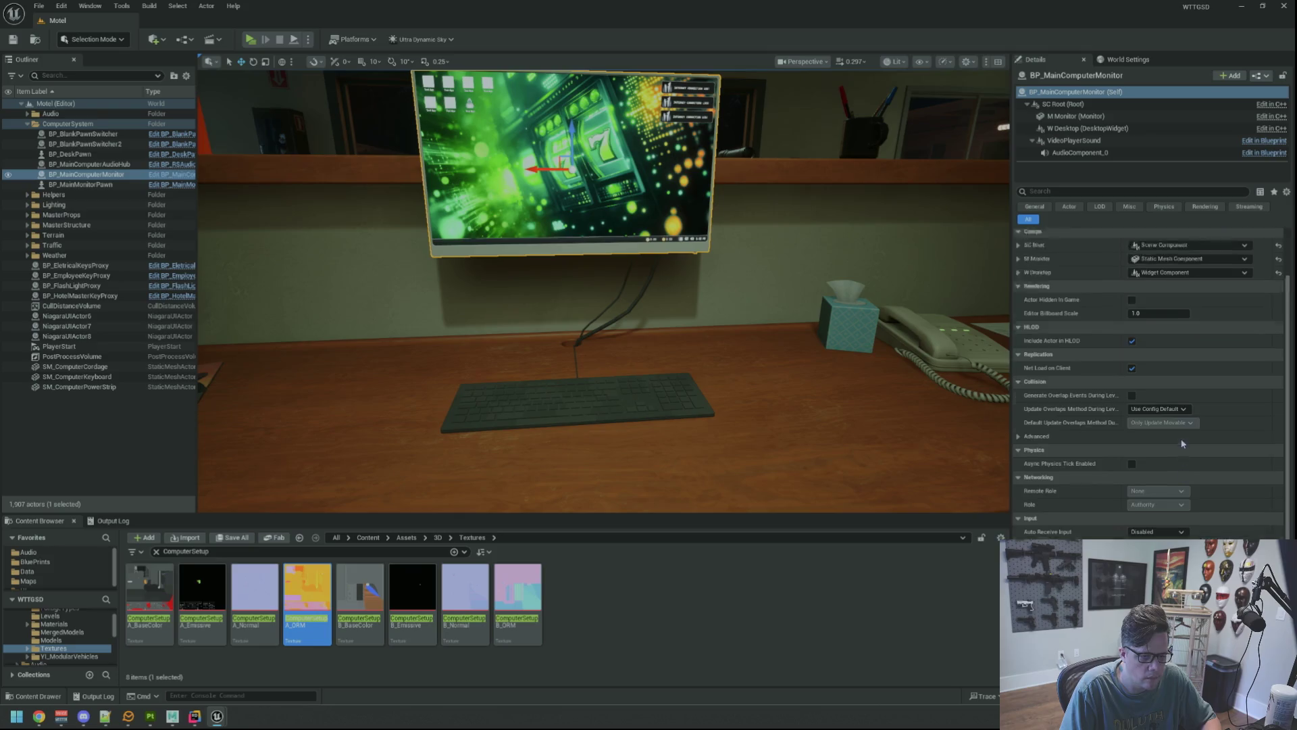
scroll(1179, 435, up, 3)
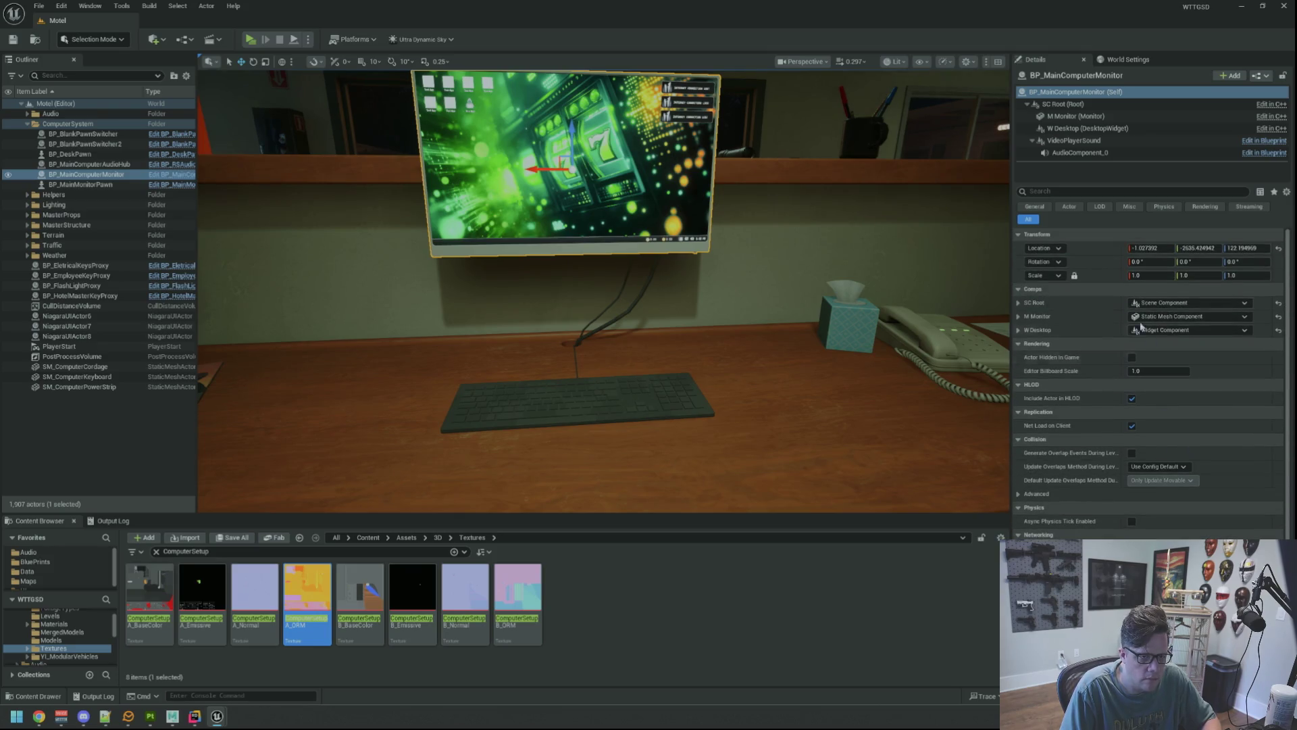
click(1074, 141)
click(1084, 128)
click(1075, 116)
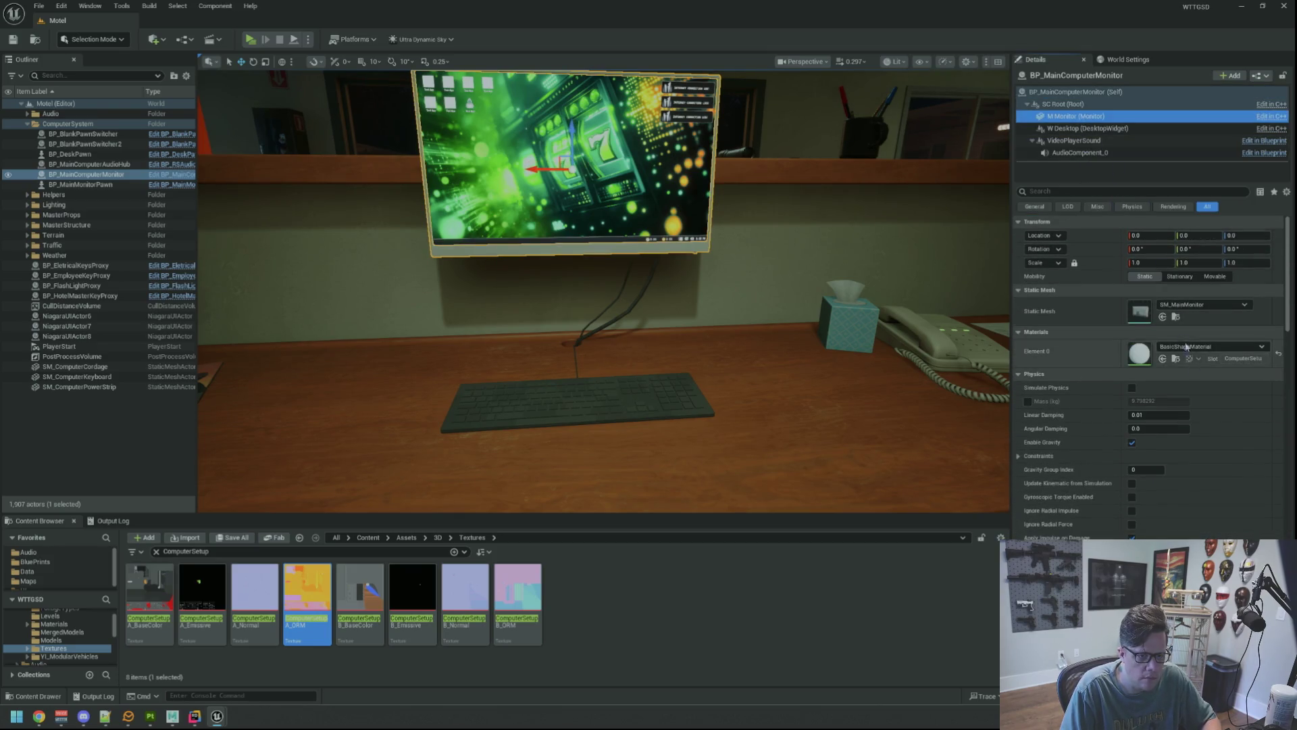
click(1175, 317)
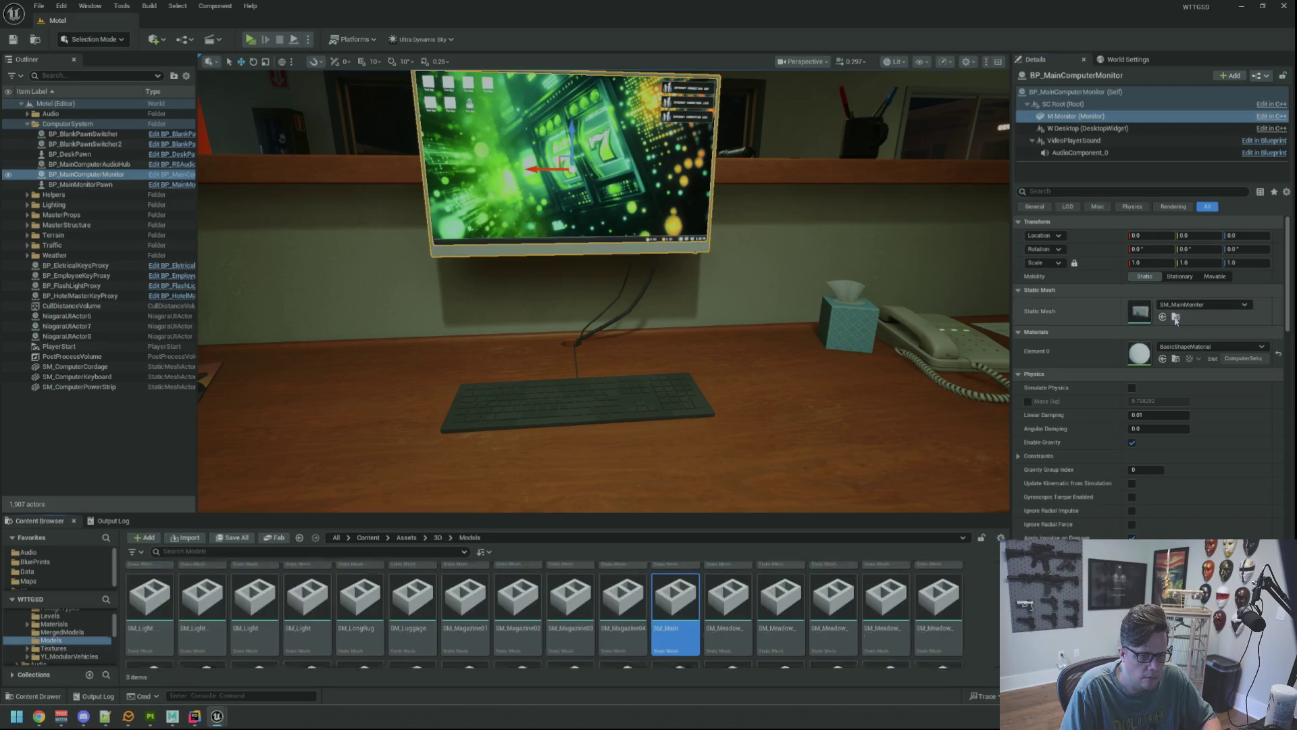
double_click(670, 603)
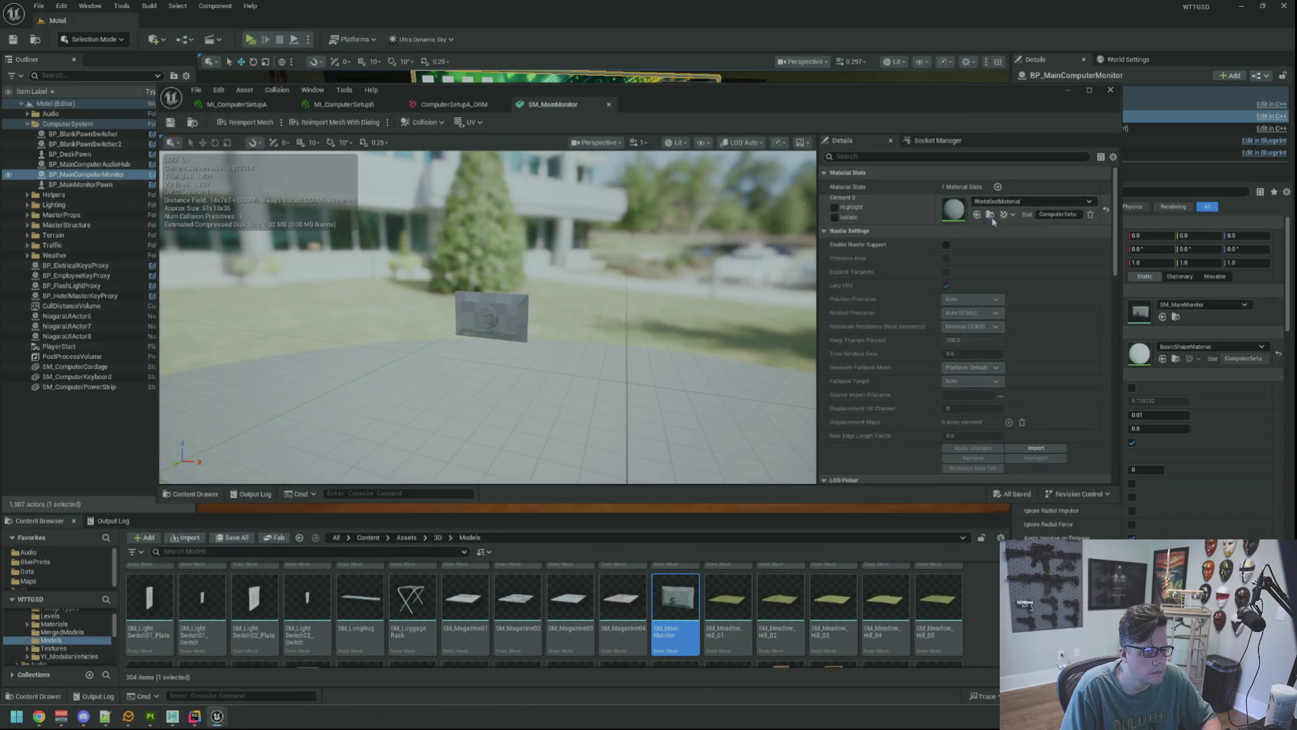
Set the SM_MainMonitor Element 0 material to MI_ComputerSetupA and close the mesh editor.
click(998, 202)
text(MI_ComputerS)
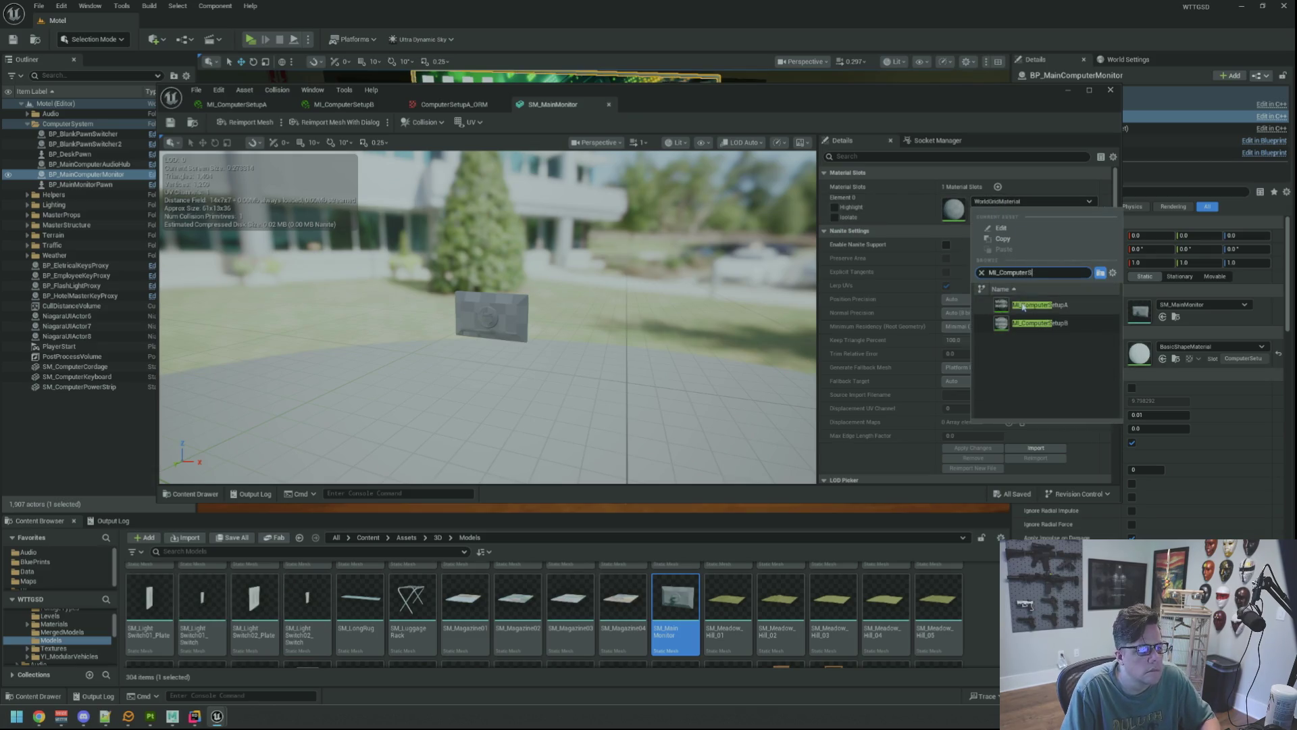
click(1007, 305)
drag(525, 296, 464, 315)
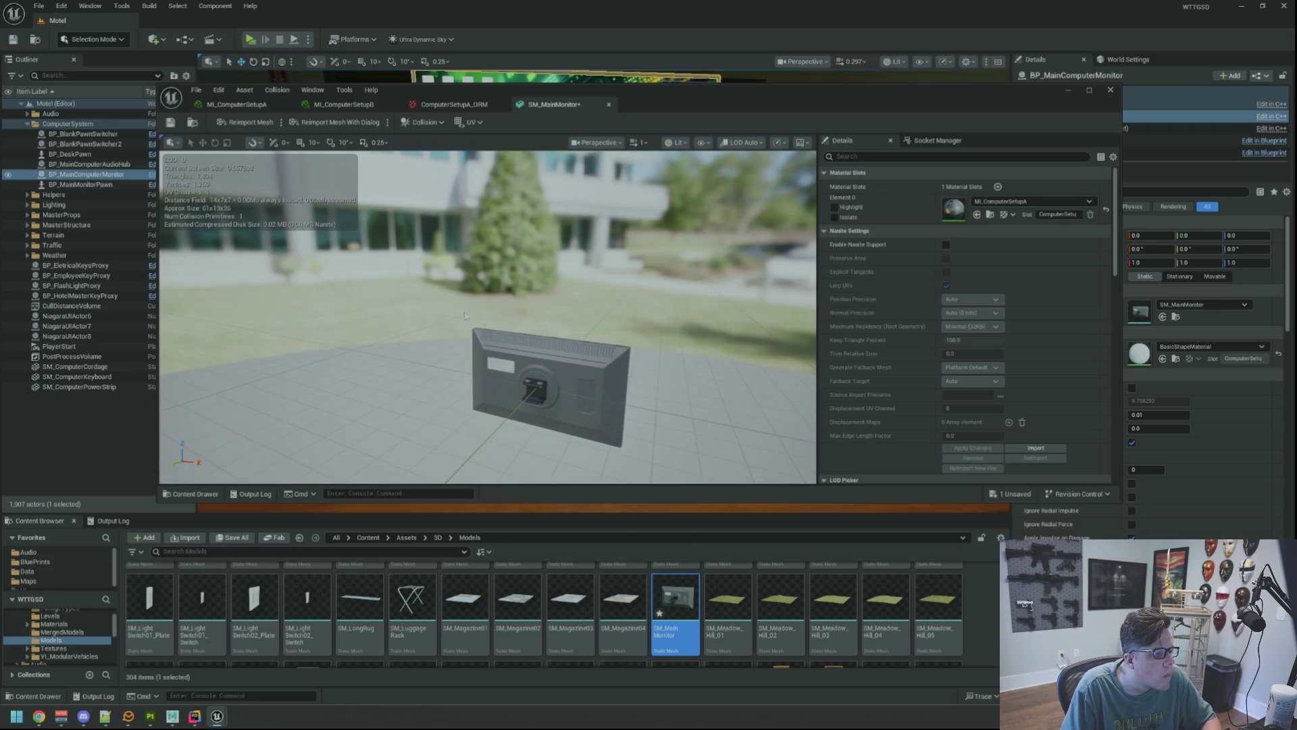
mouse_move(673, 105)
mouse_down()
mouse_move(649, 311)
mouse_move(651, 244)
mouse_up()
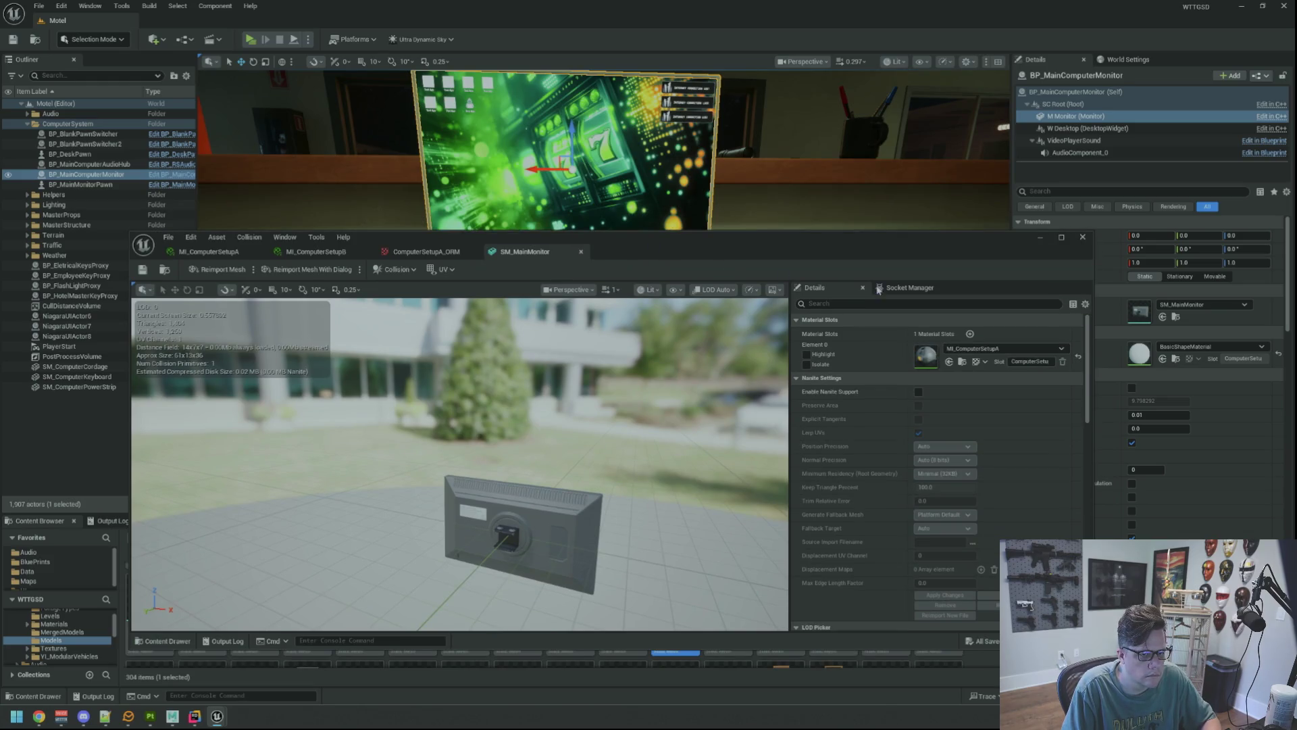
click(1083, 237)
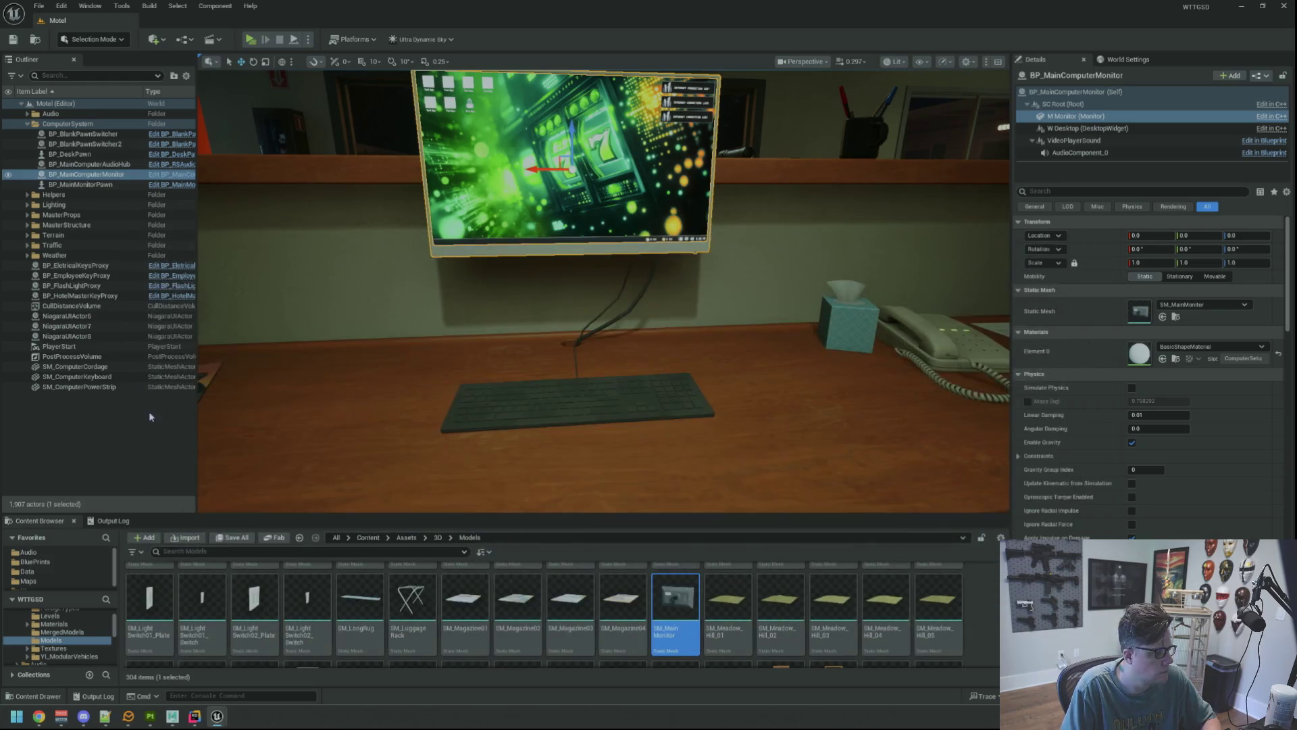
Reselect the monitor actor and open BP_MainComputerMonitor for editing.
key(Escape)
scroll(596, 309, down, 5)
click(596, 309)
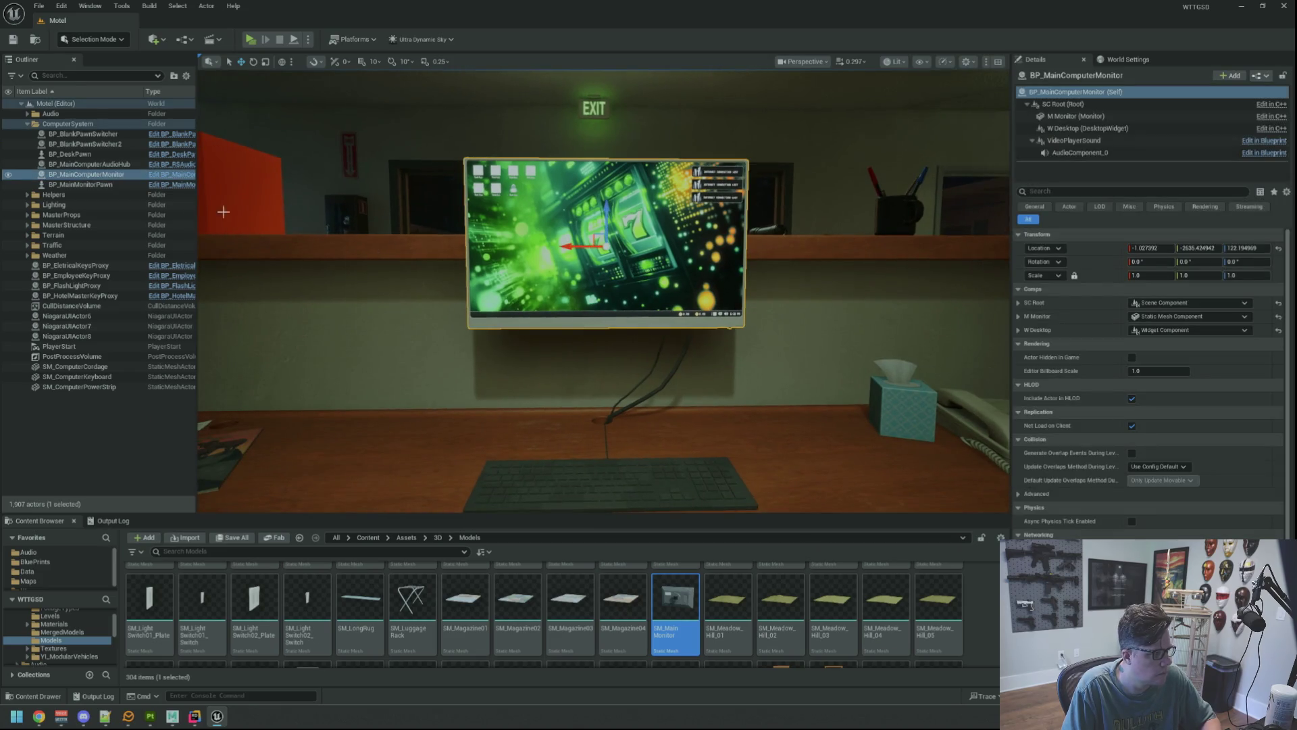
click(169, 178)
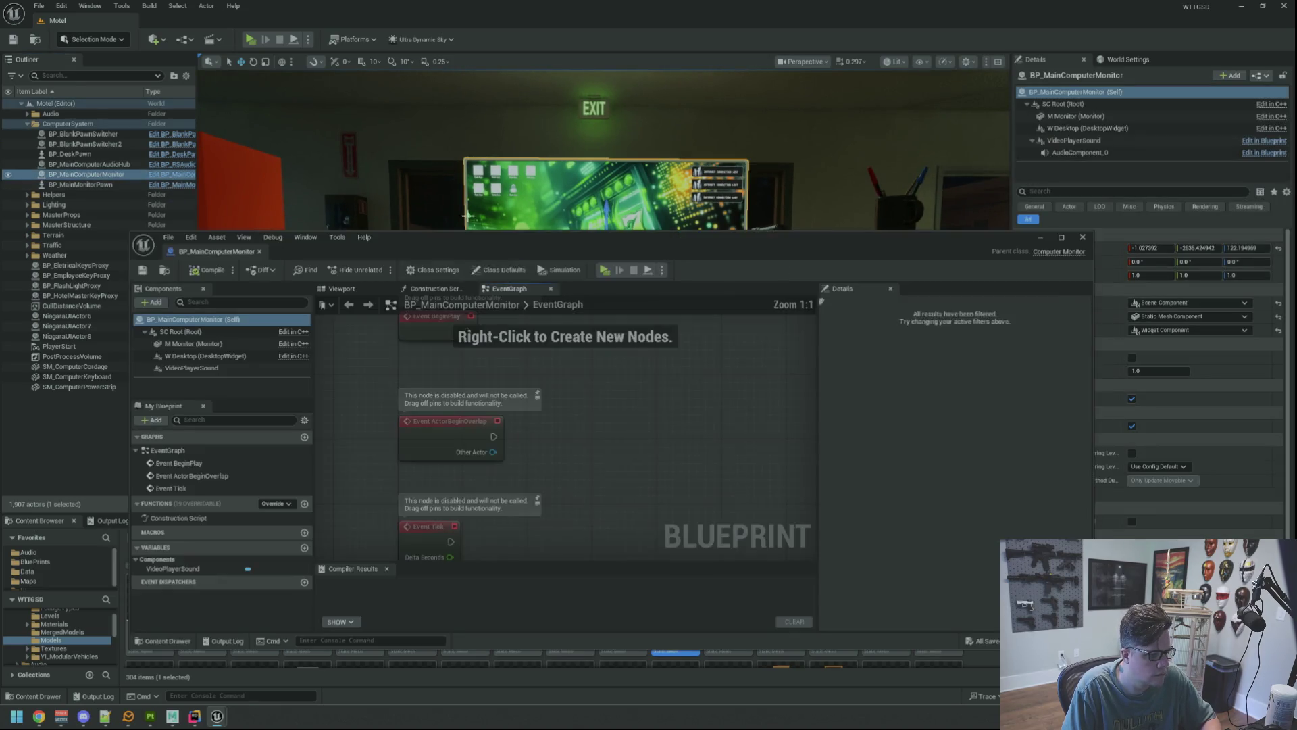
Set the M Monitor component's Element 0 material to MI_ComputerSetupA.
click(352, 288)
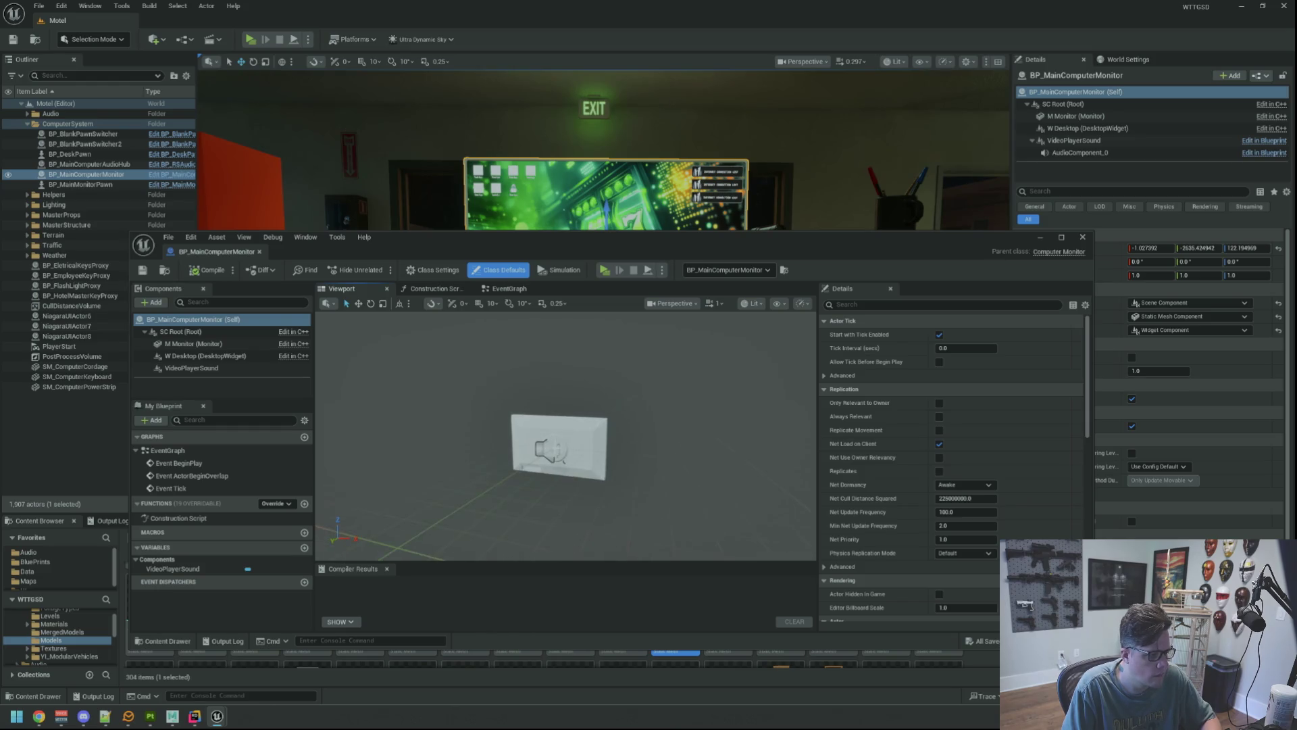
click(194, 343)
click(986, 555)
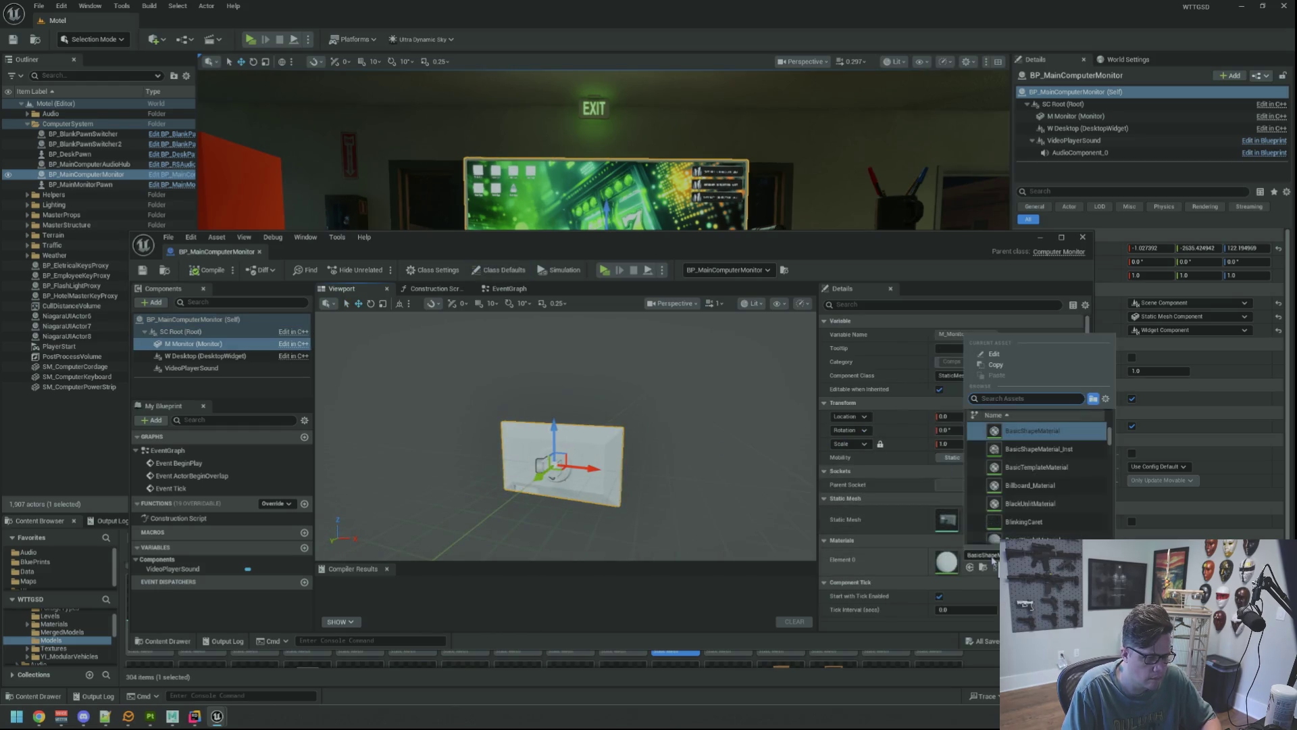
text(MI_Computerset)
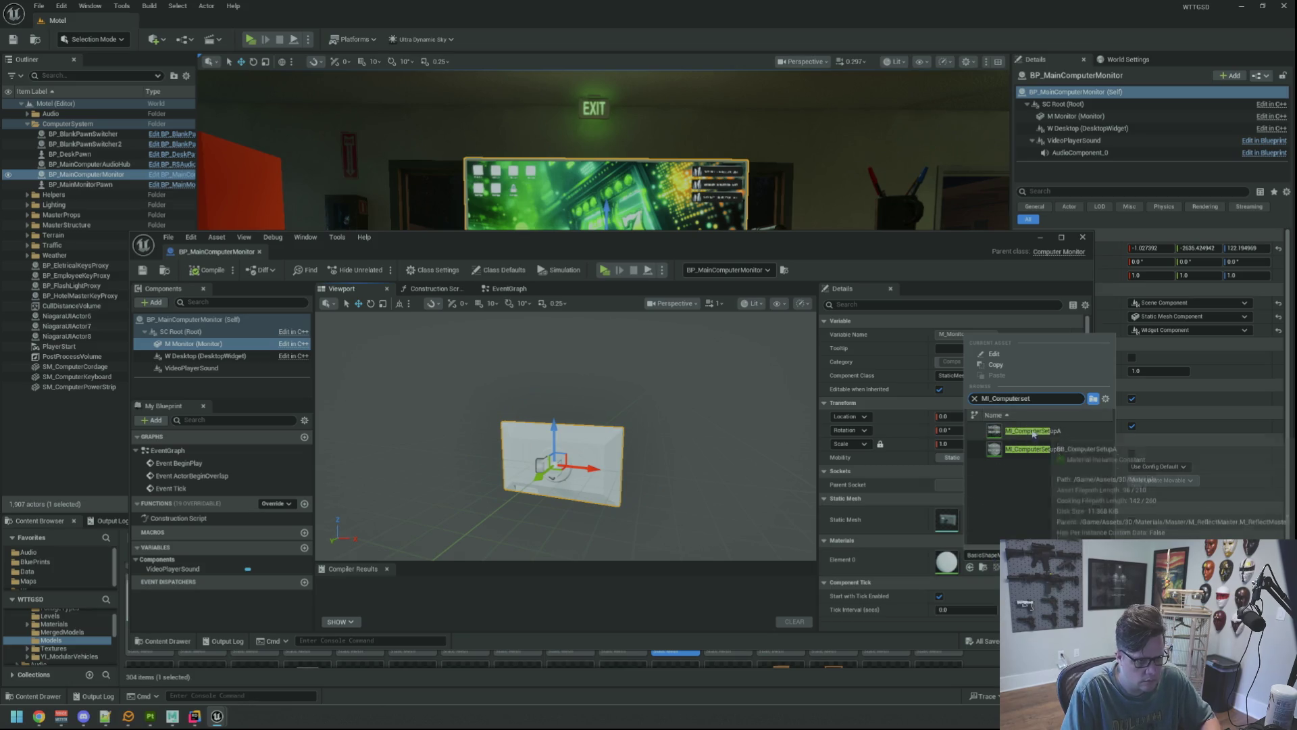
click(1040, 431)
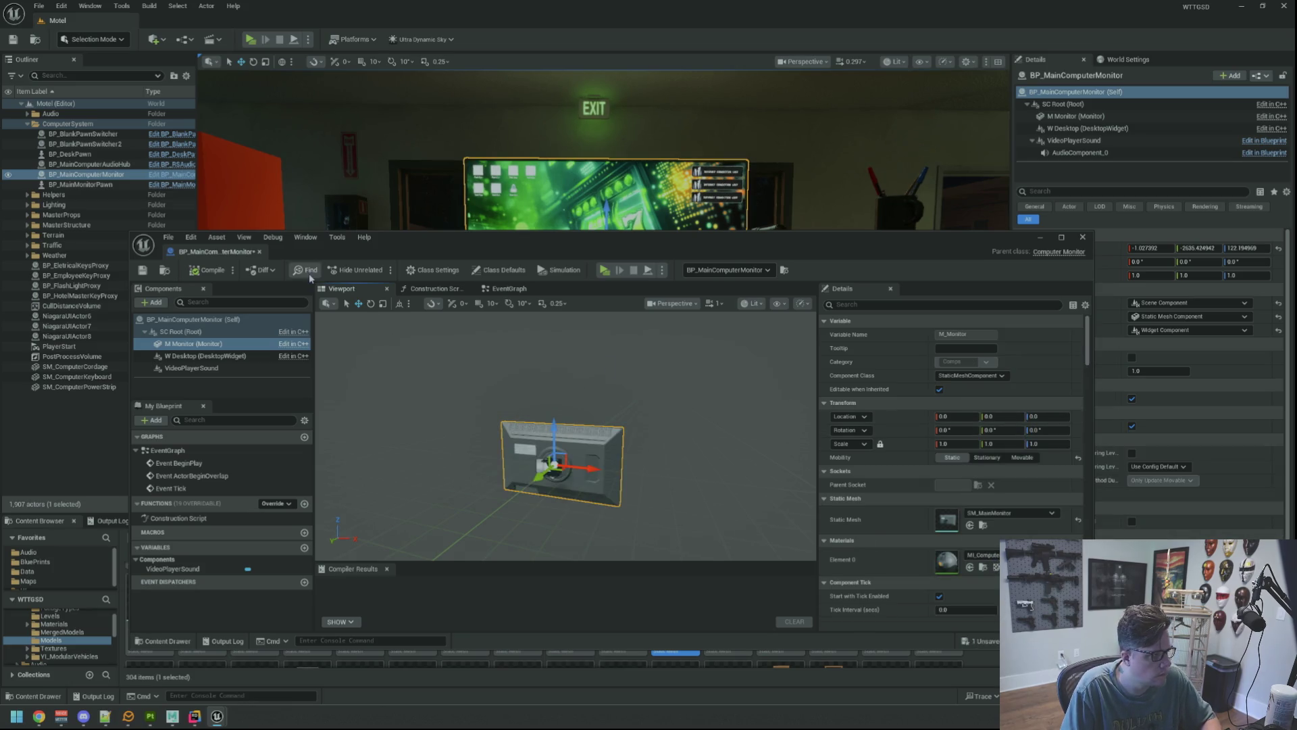
Compile and save BP_MainComputerMonitor.
click(145, 272)
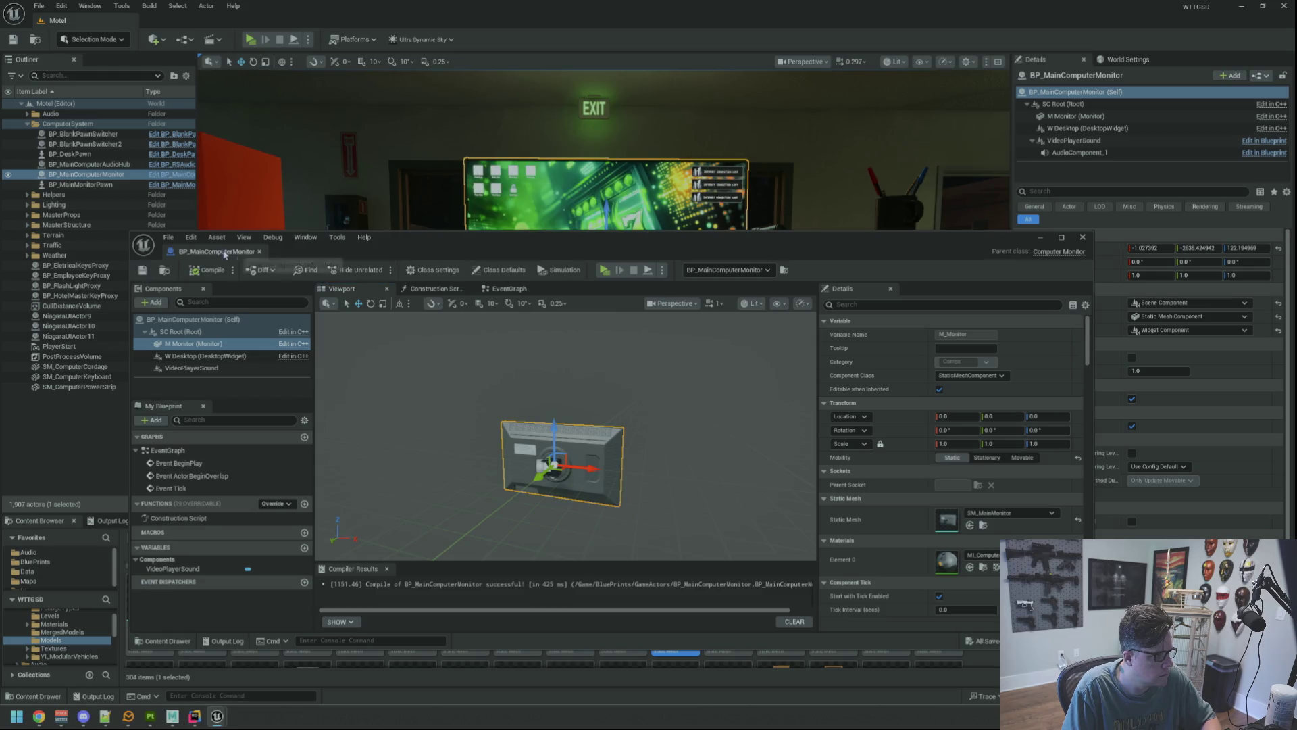
click(705, 343)
drag(705, 343, 705, 331)
drag(582, 333, 582, 333)
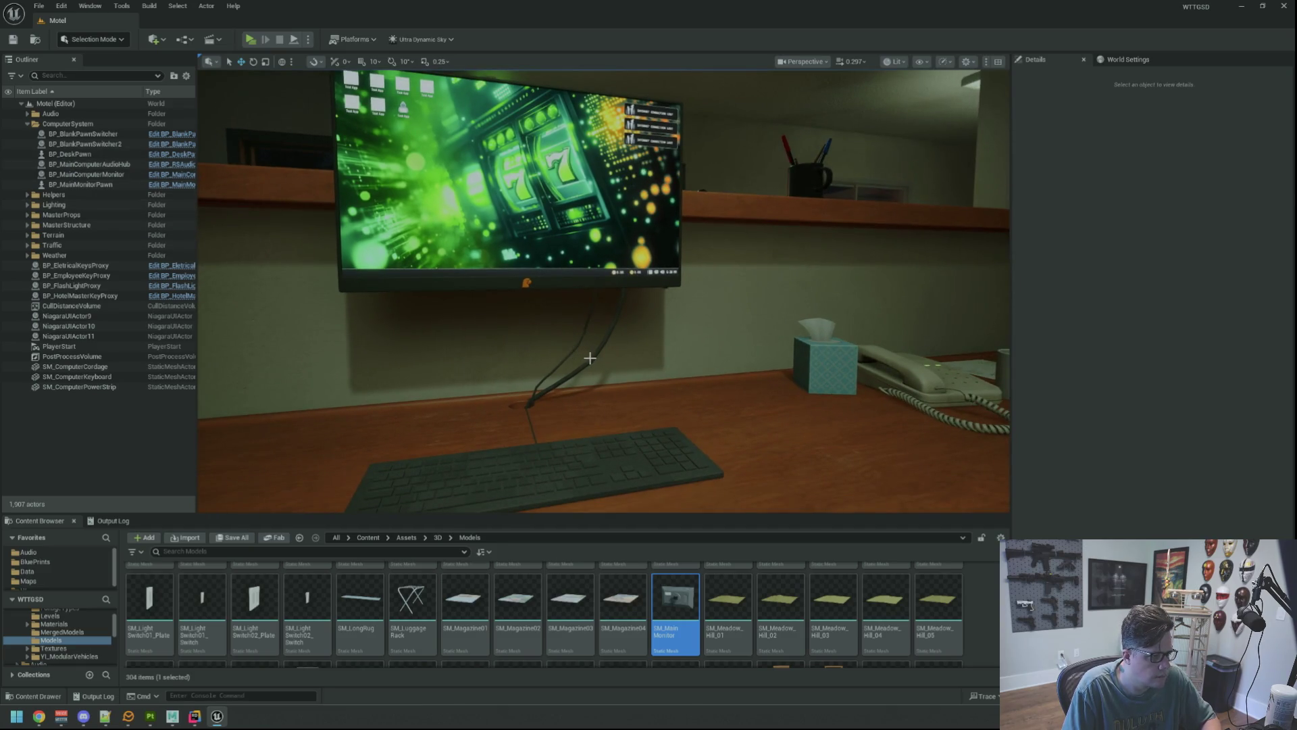
Assign MI_ComputerSetupA to Element 0 of the SM_ComputerCordage cables.
click(590, 358)
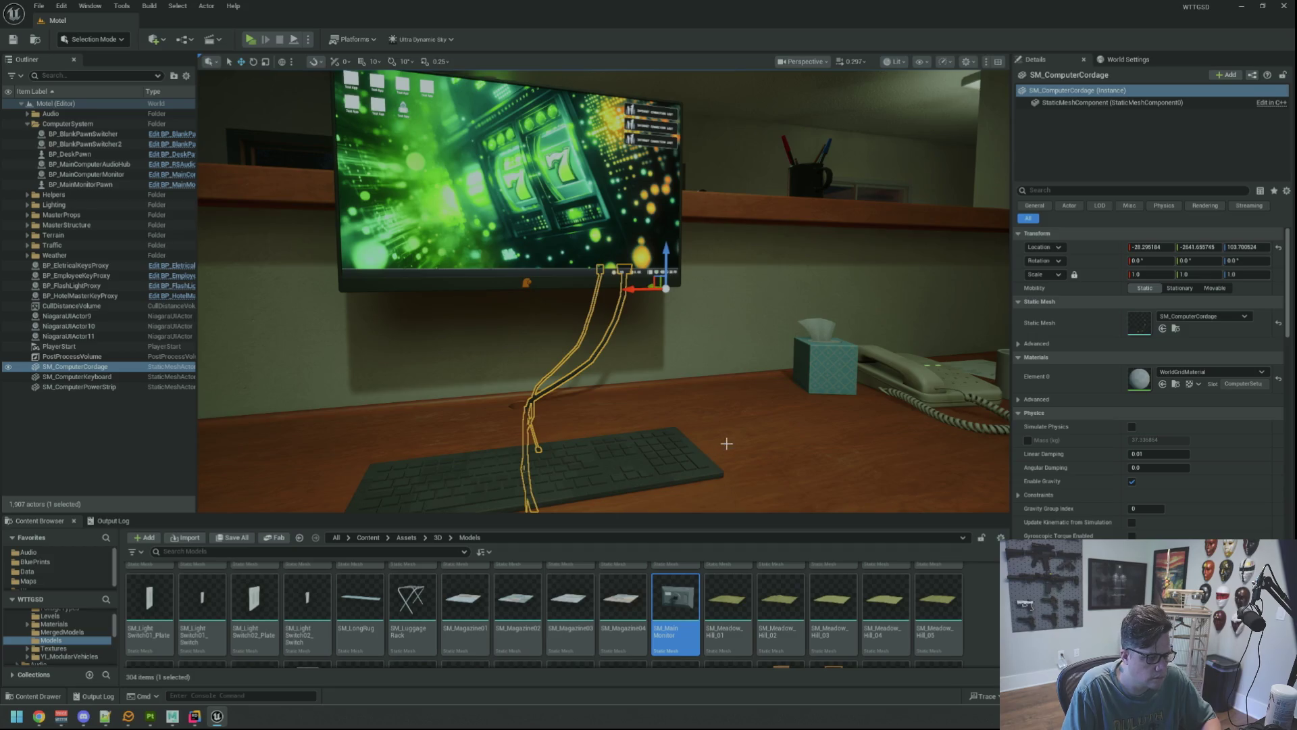
click(1197, 372)
text(M)
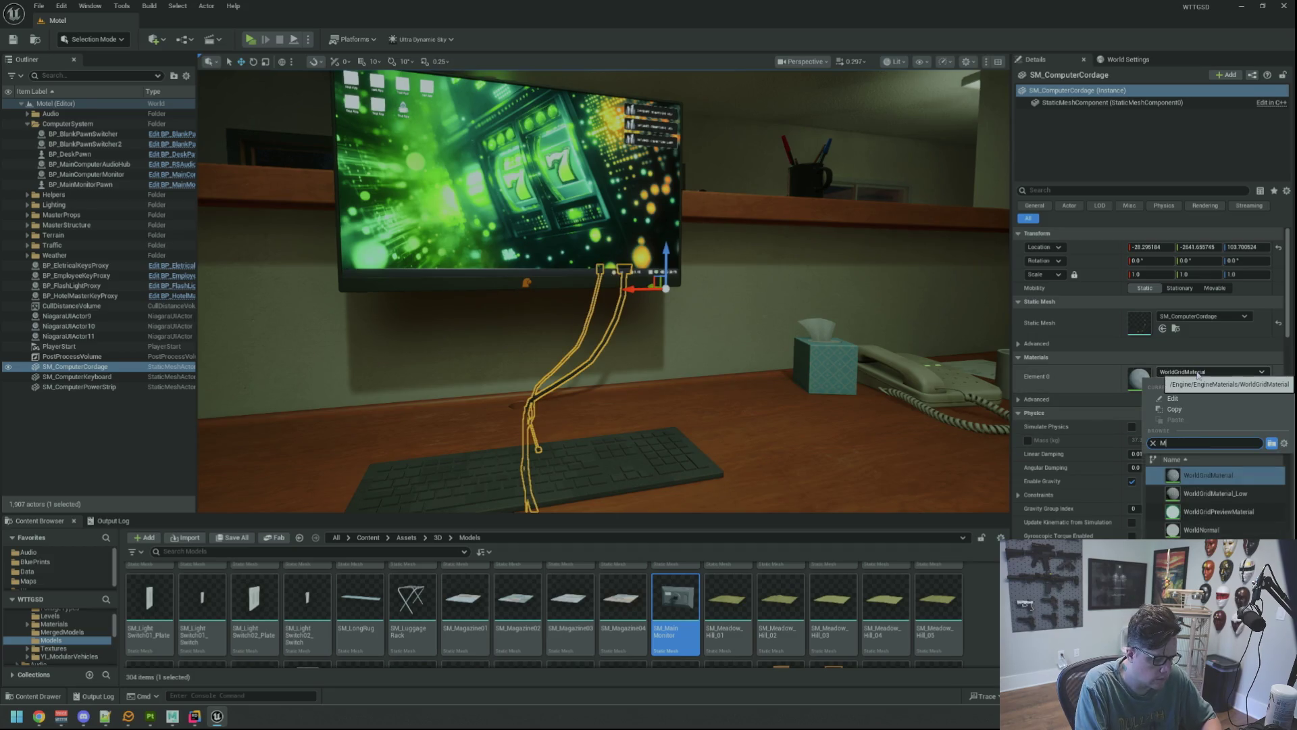
text(I_ComputerSe)
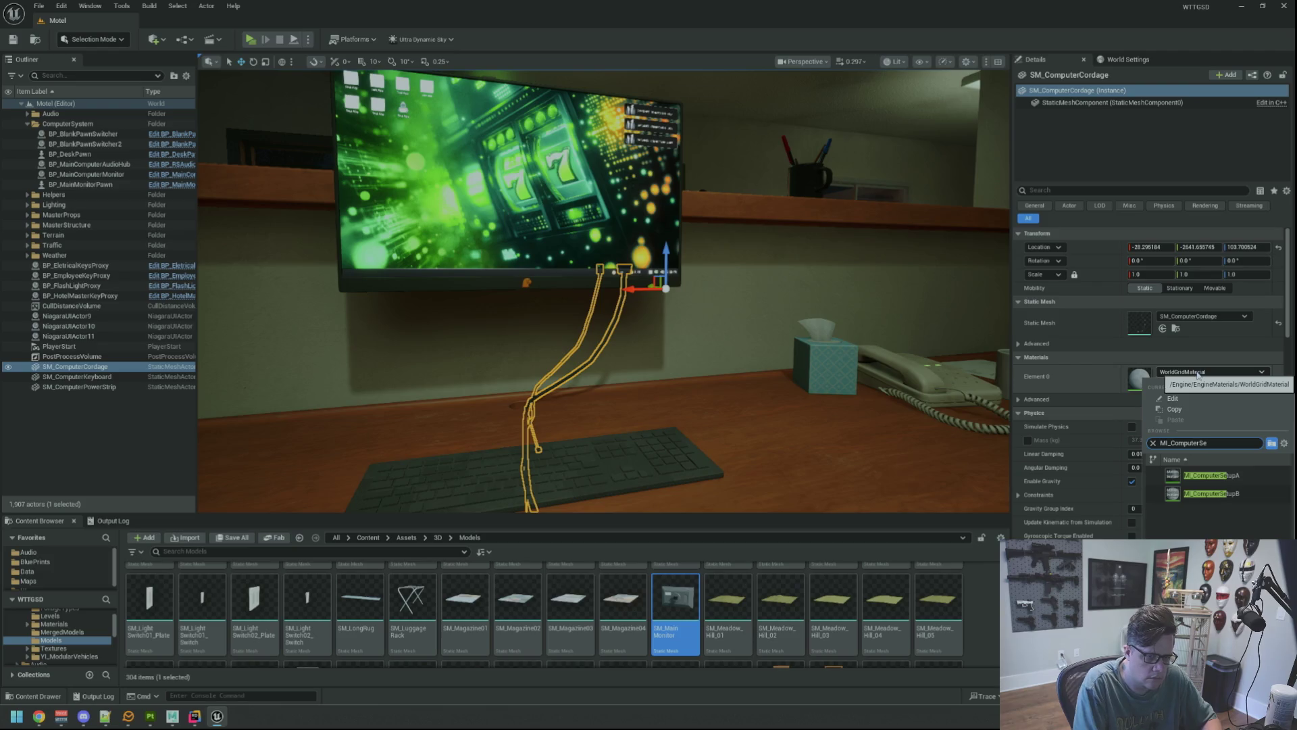
click(1210, 475)
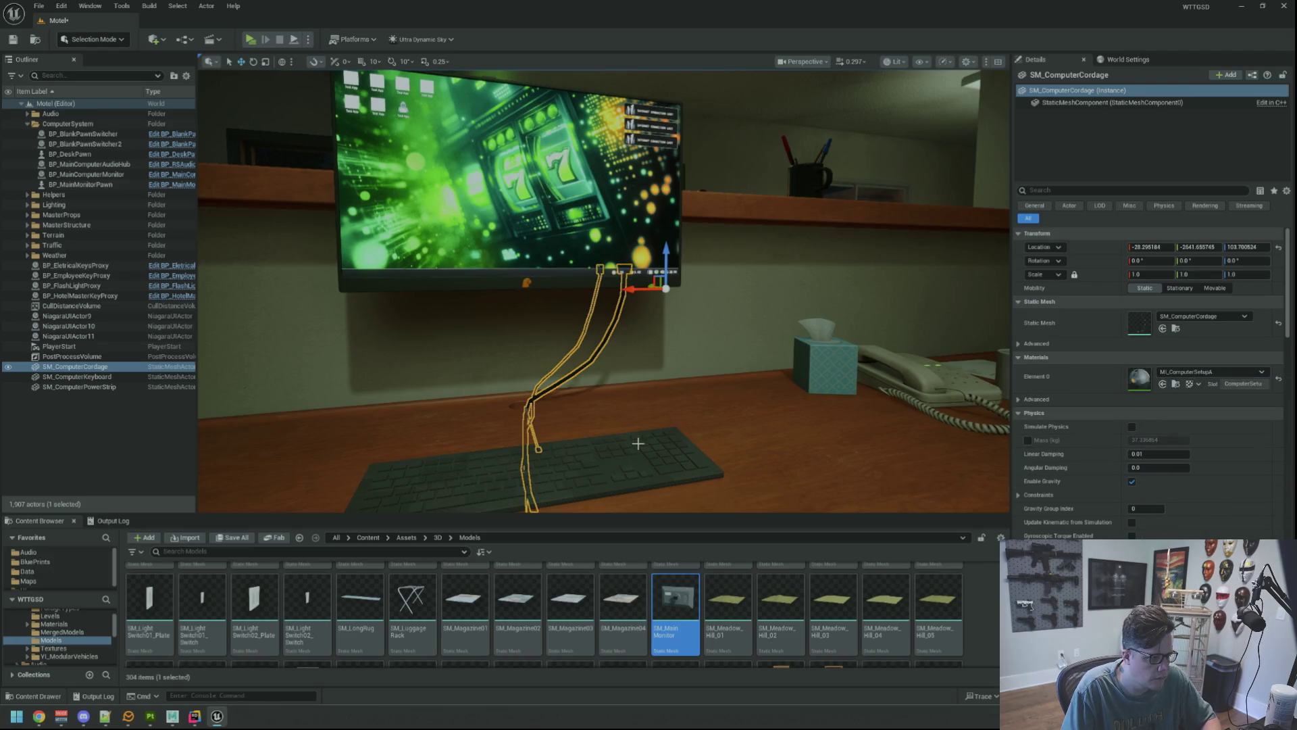
click(638, 419)
mouse_move(628, 376)
mouse_down()
mouse_move(627, 446)
mouse_move(627, 378)
mouse_move(628, 416)
mouse_move(627, 399)
mouse_move(594, 402)
mouse_move(612, 325)
mouse_move(613, 355)
mouse_up()
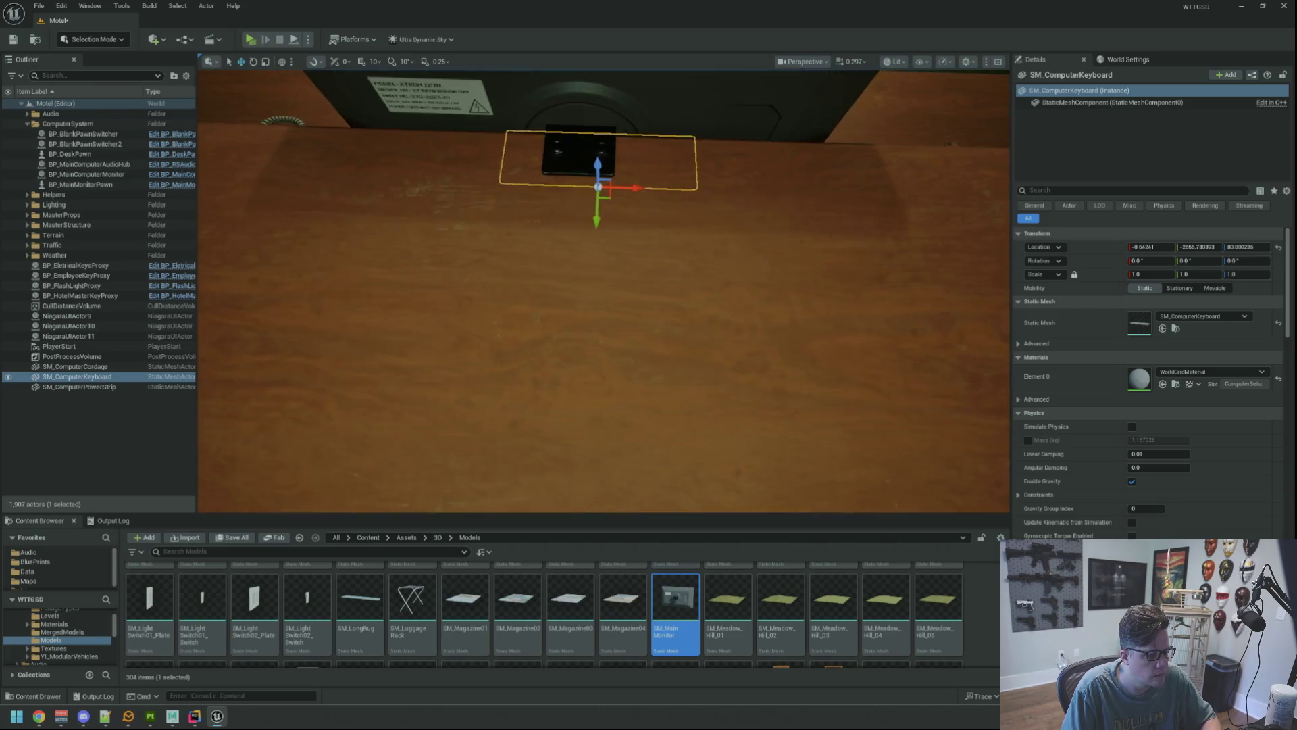
Frame the keyboard and set its Element 0 material to MI_ComputerSetupA.
key(w)
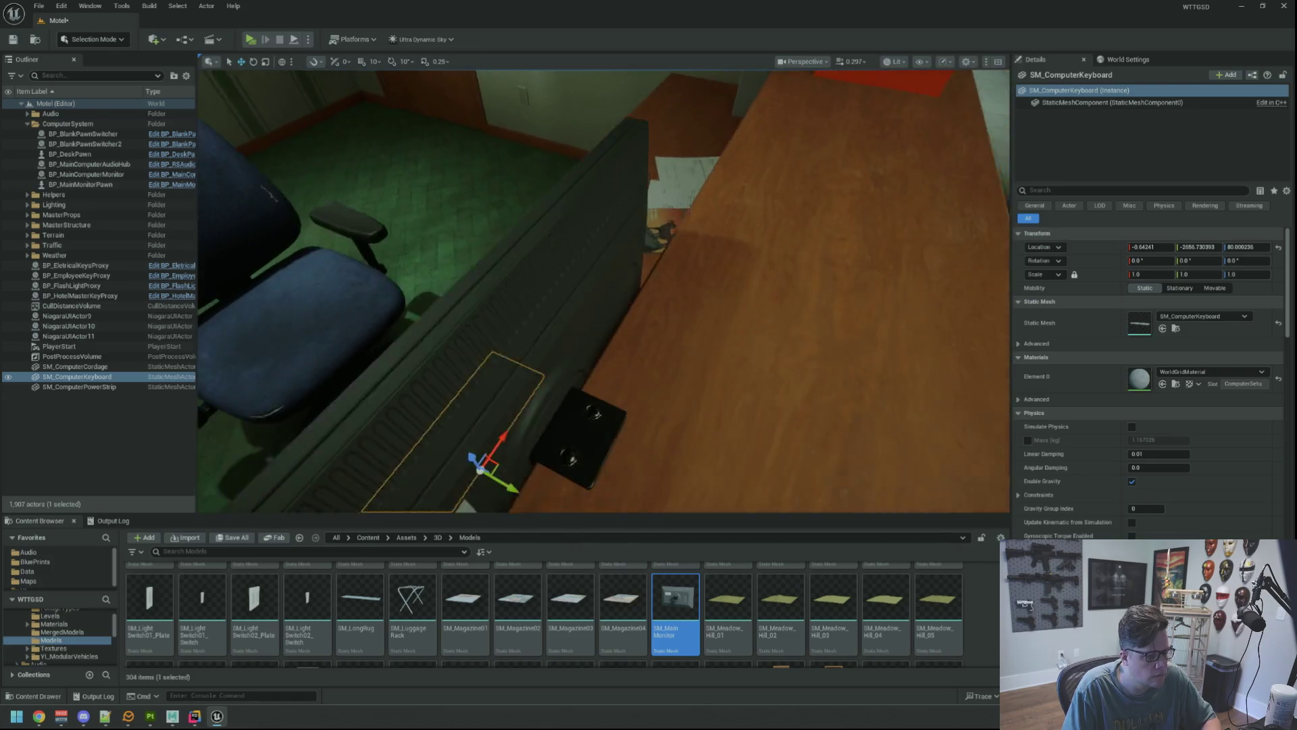
key(a)
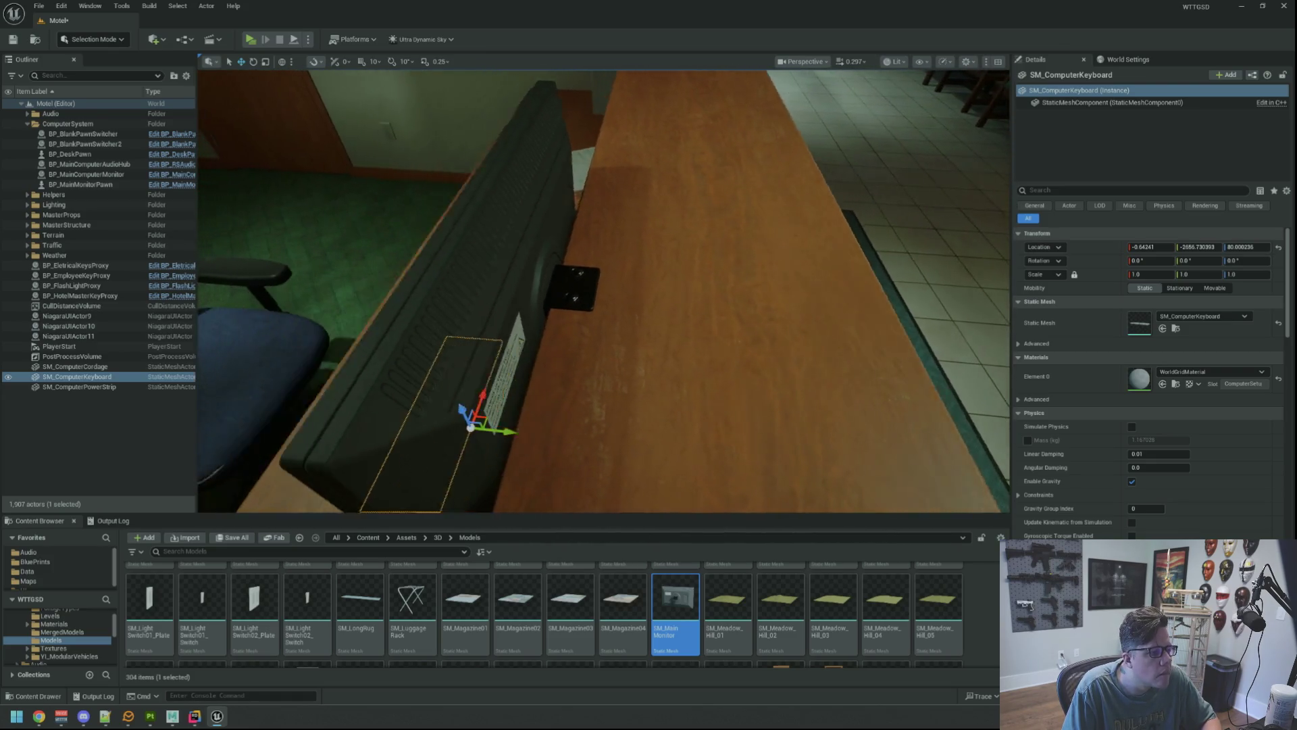
key(f)
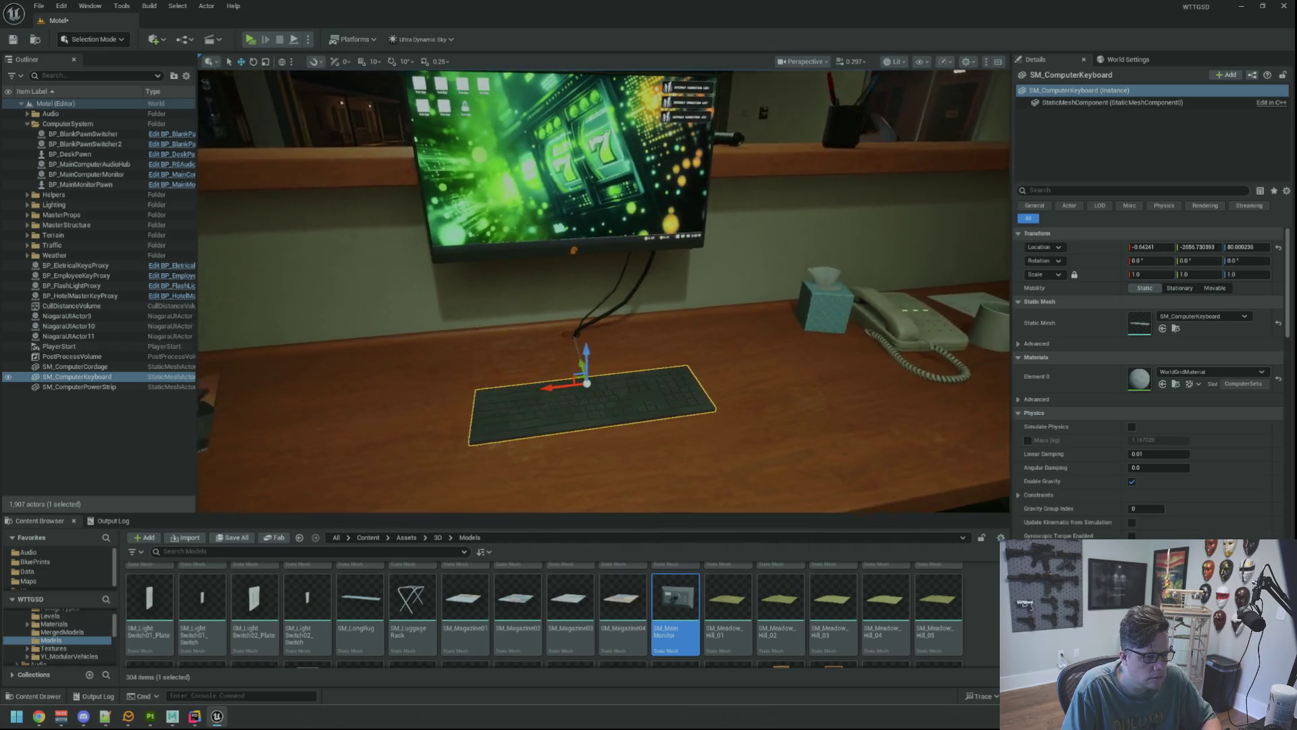
click(1174, 372)
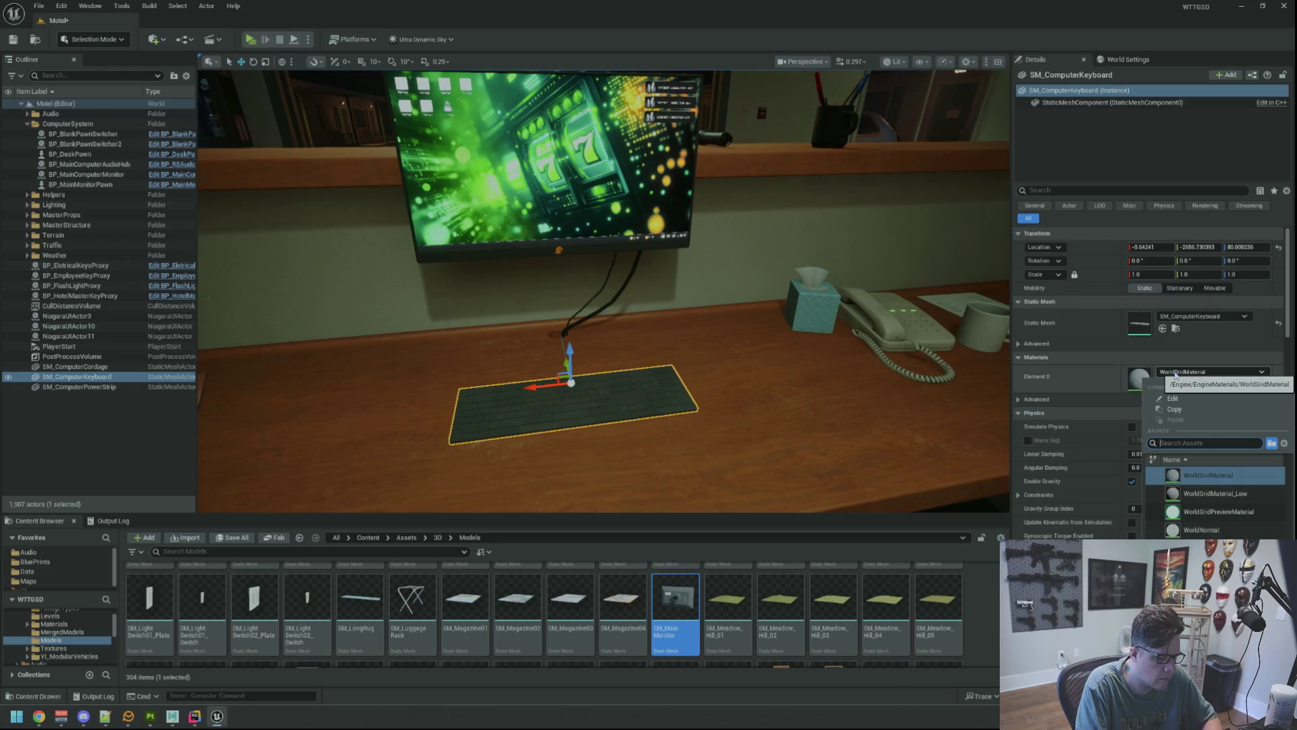
text(MI_ComputerS)
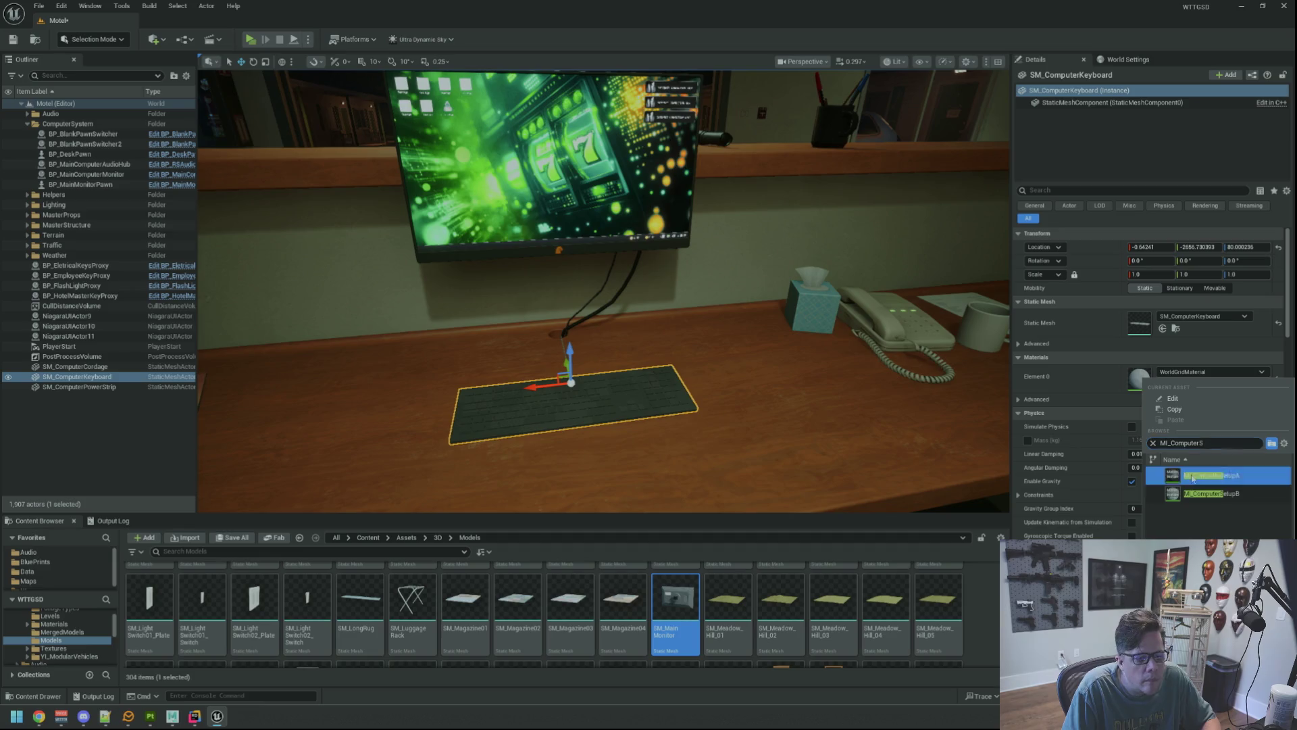
click(1155, 475)
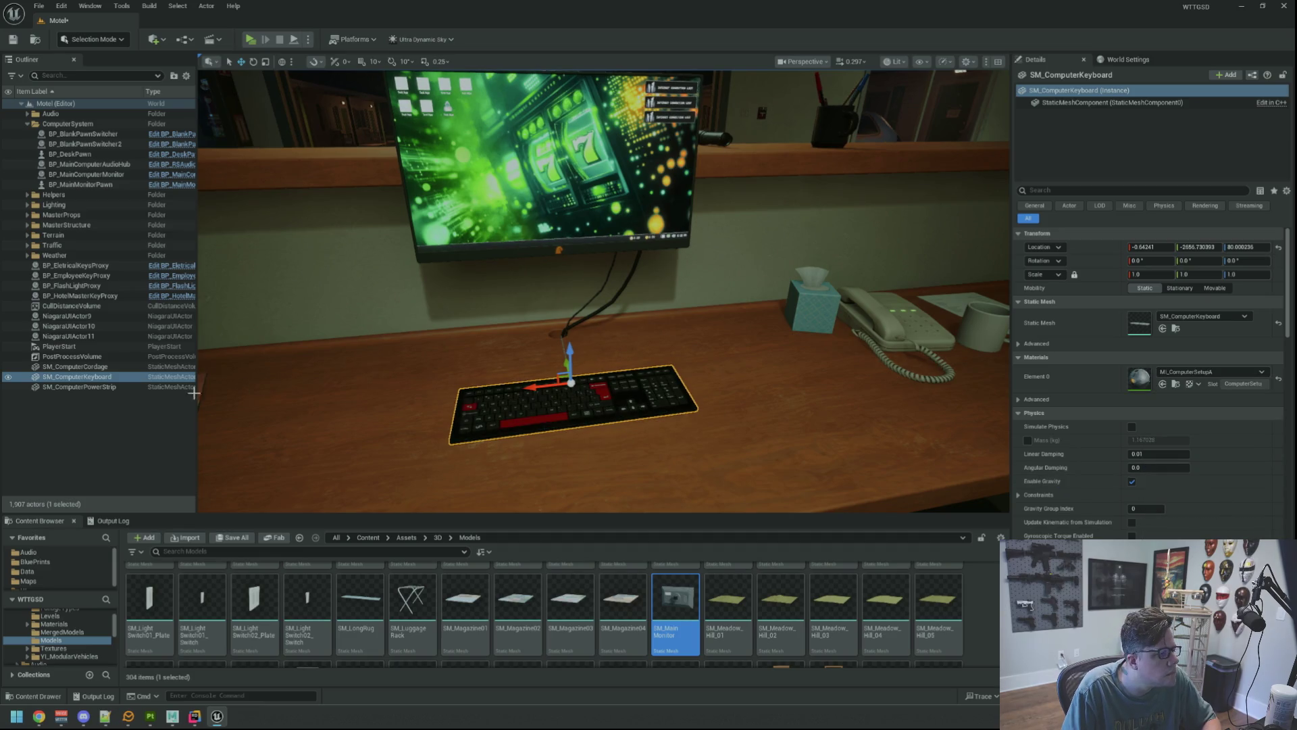
key(Escape)
Inspect the textured keyboard up close and save the Motel level.
scroll(579, 313, up, 5)
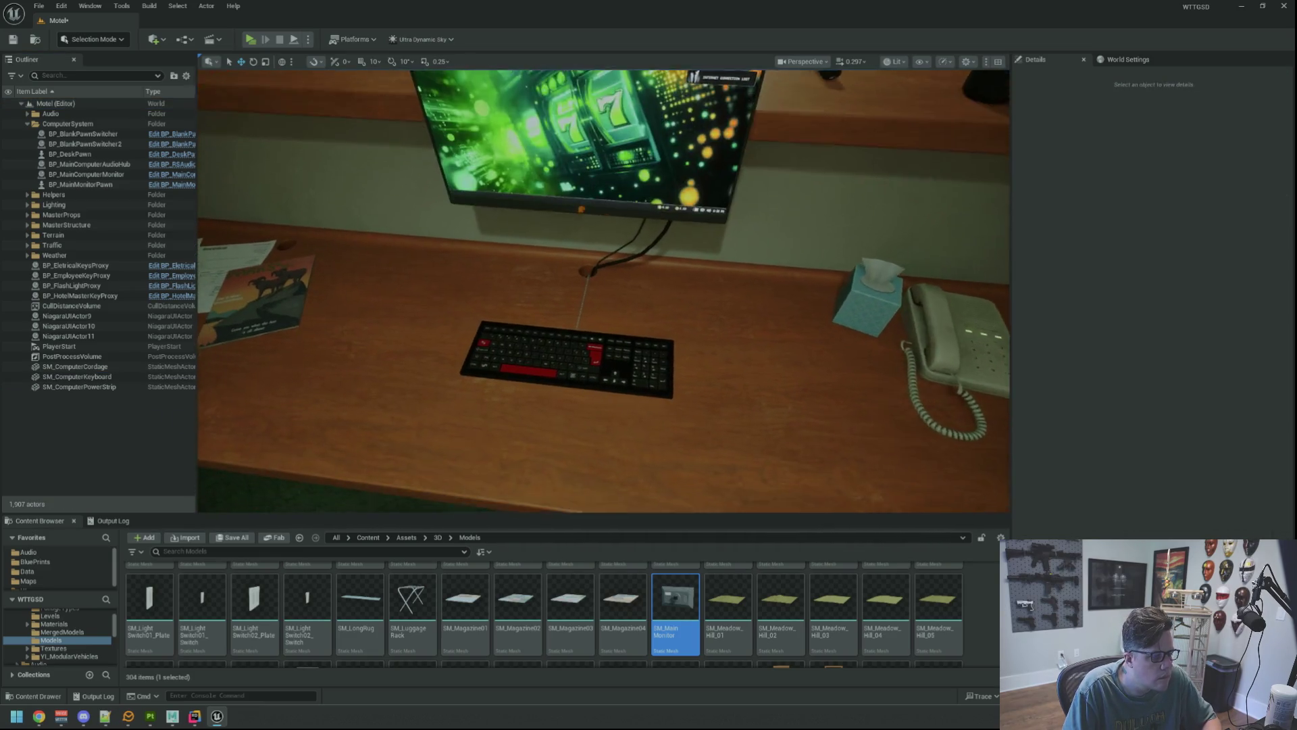
mouse_move(579, 312)
mouse_down()
mouse_move(579, 449)
mouse_move(612, 253)
mouse_move(877, 79)
mouse_up()
key(ctrl+s)
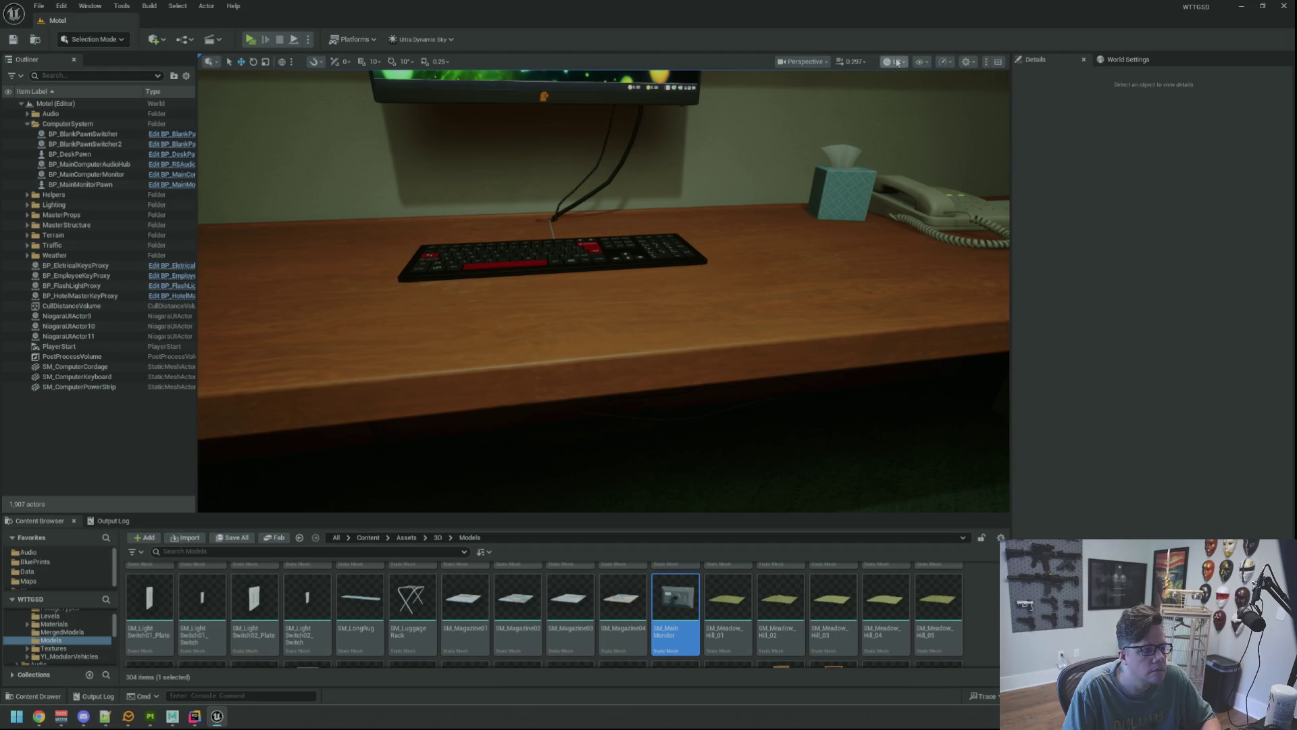
Switch the viewport to Unlit and apply MI_ComputerSetupA to SM_ComputerPowerStrip.
click(894, 61)
click(905, 107)
mouse_move(650, 350)
mouse_down()
mouse_move(642, 365)
mouse_move(615, 356)
mouse_up()
click(691, 346)
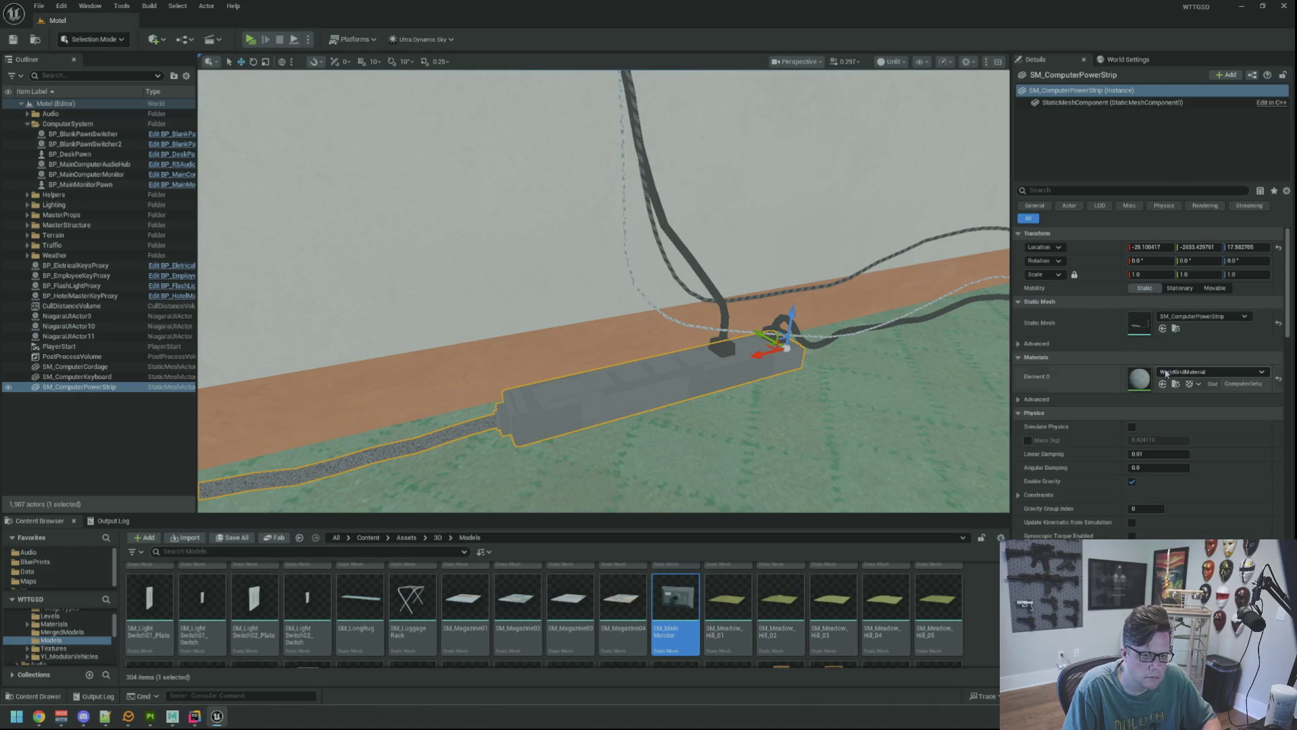
click(1184, 372)
text(MI_Compu)
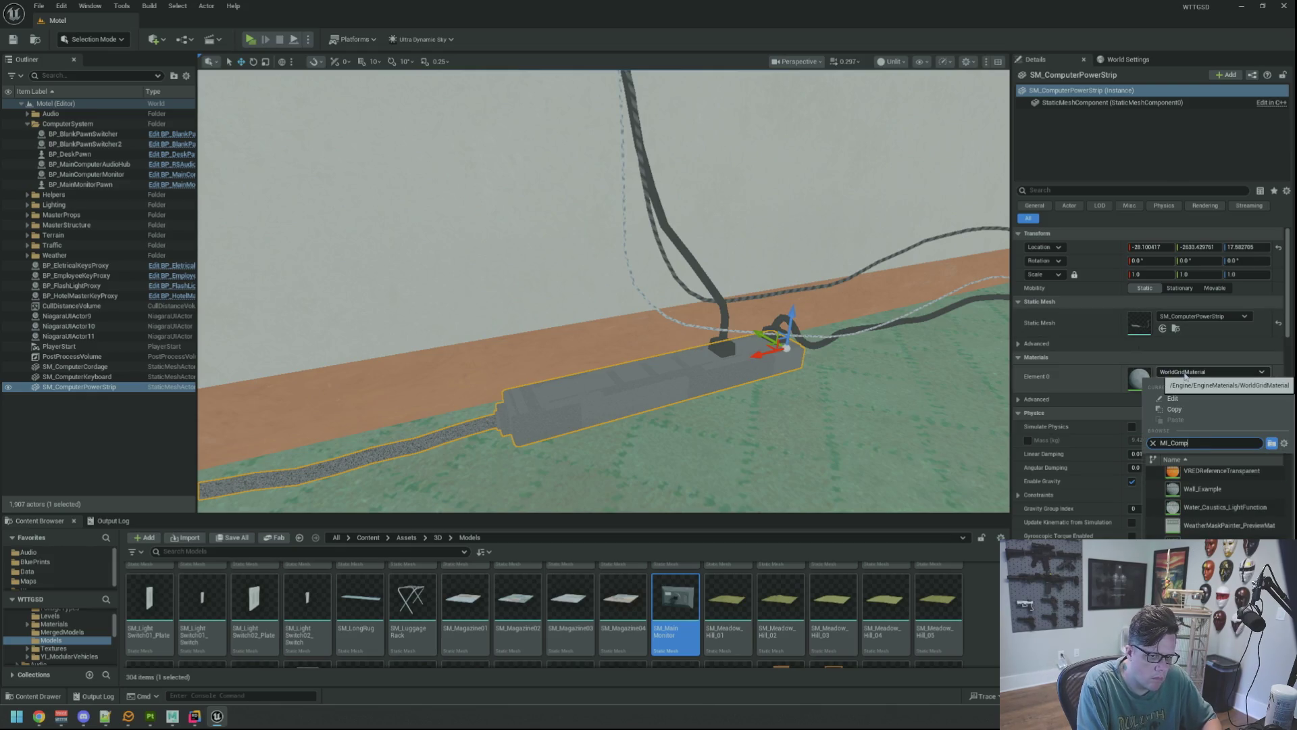
click(1238, 475)
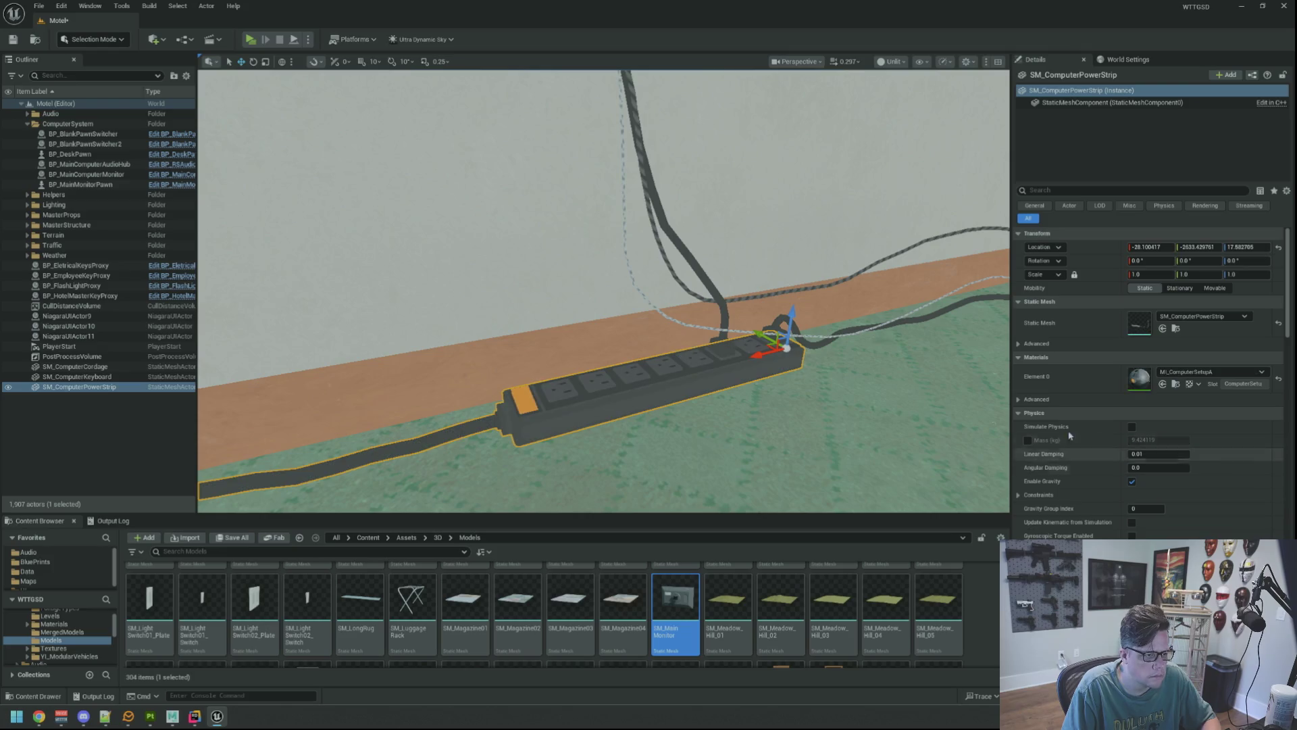
Nudge the power strip slightly along the Y axis, then deselect it.
scroll(755, 362, up, 2)
scroll(743, 351, down, 3)
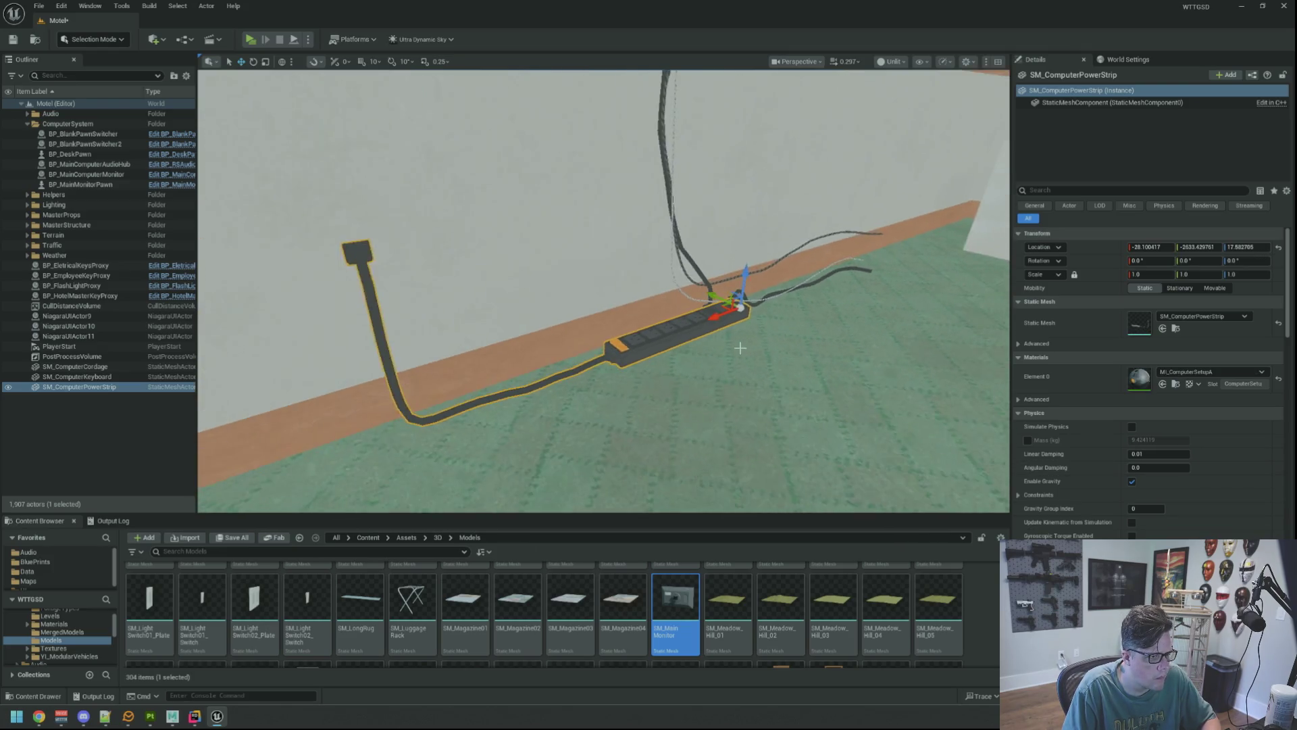
scroll(716, 338, up, 5)
scroll(697, 323, up, 4)
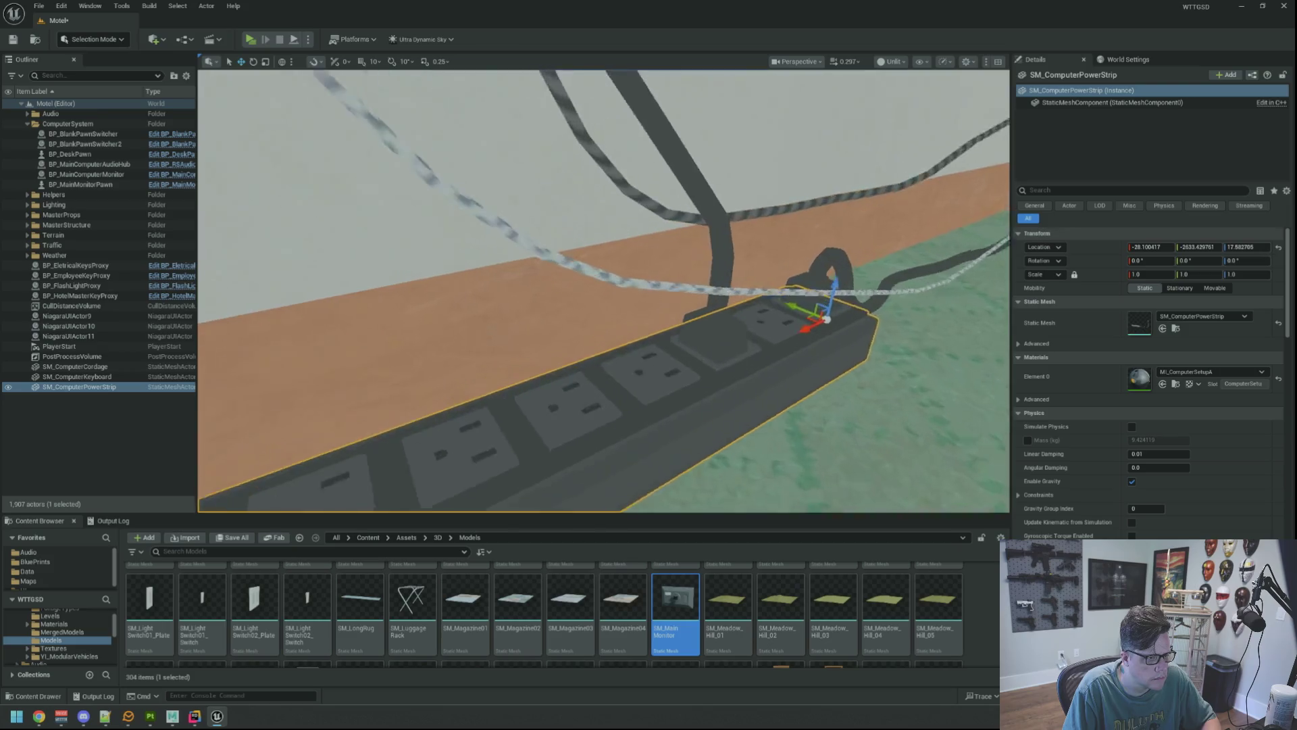
mouse_move(745, 368)
mouse_down()
mouse_move(738, 350)
mouse_move(743, 365)
mouse_move(657, 311)
mouse_move(624, 324)
mouse_move(578, 298)
mouse_up()
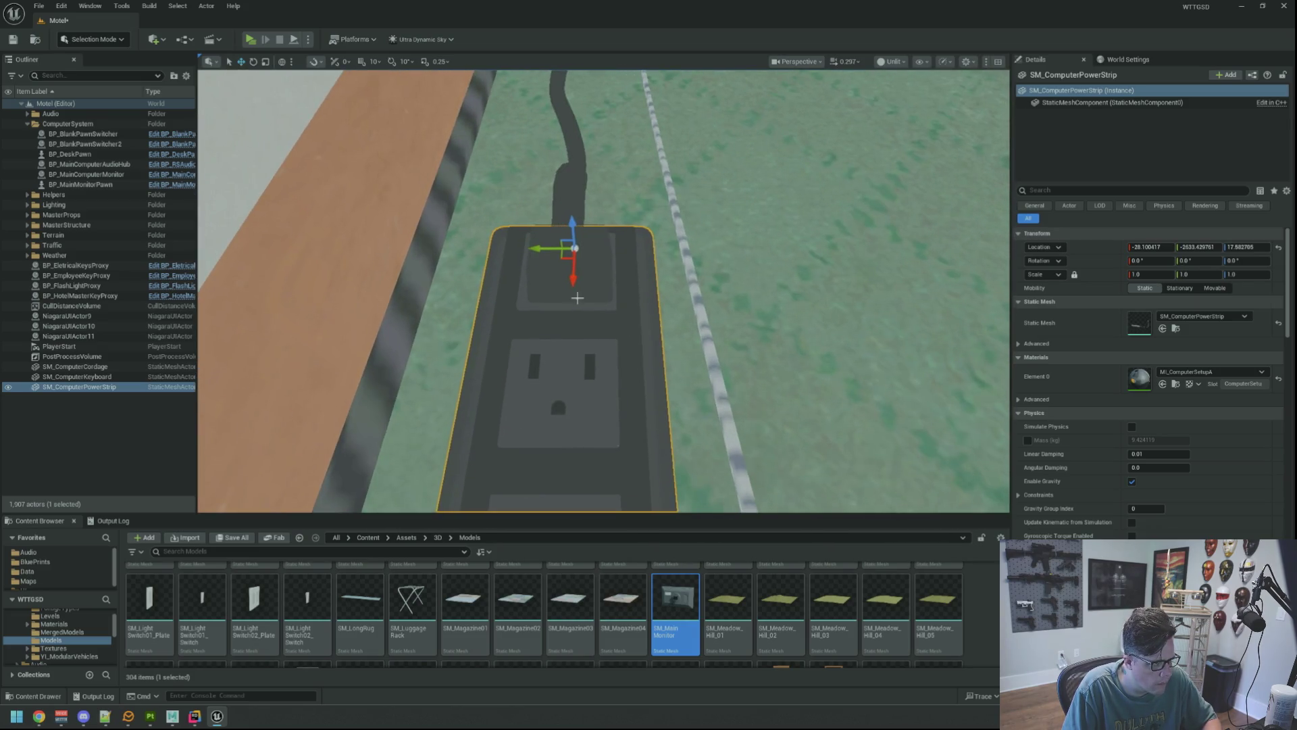
drag(537, 251, 541, 251)
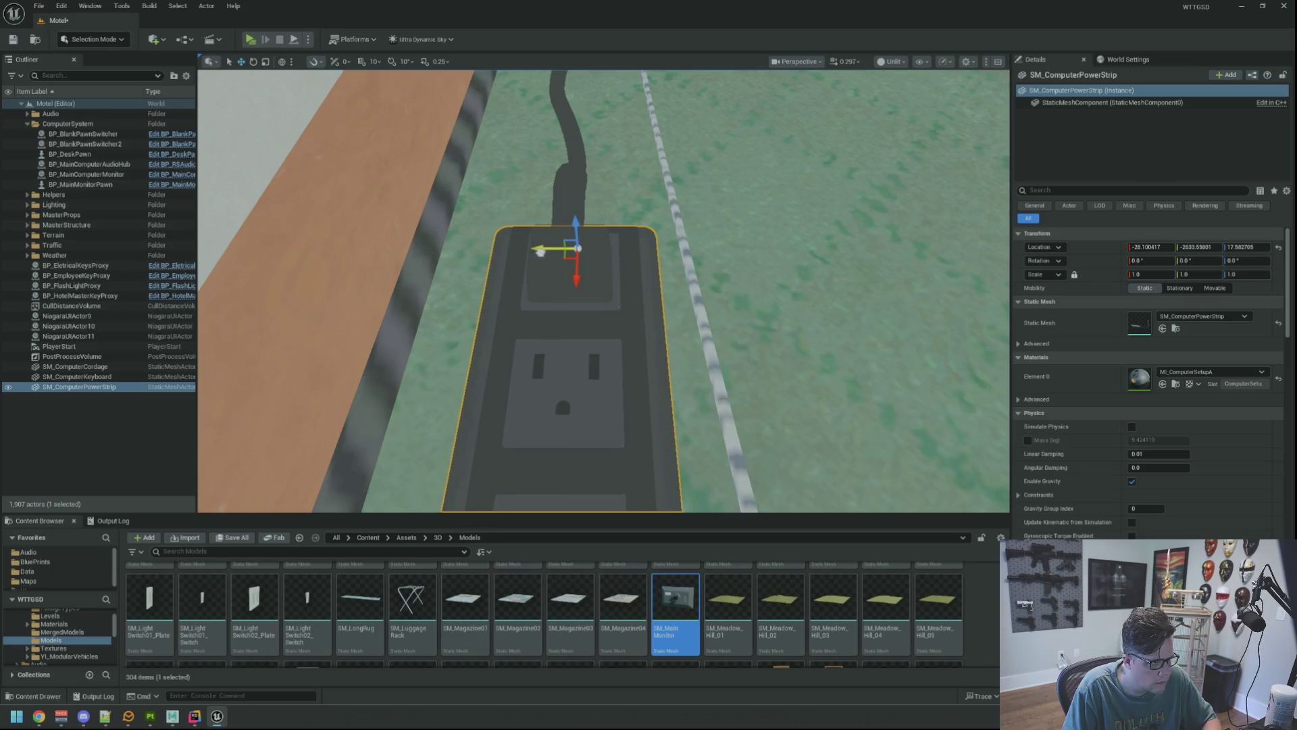
key(Escape)
drag(540, 251, 520, 223)
mouse_move(569, 376)
mouse_down()
mouse_move(569, 405)
mouse_move(569, 365)
mouse_move(570, 392)
mouse_move(569, 376)
mouse_move(506, 381)
mouse_move(733, 230)
mouse_move(917, 77)
mouse_up()
Save the Motel level and view the textured desk setup in Lit mode.
key(ctrl+s)
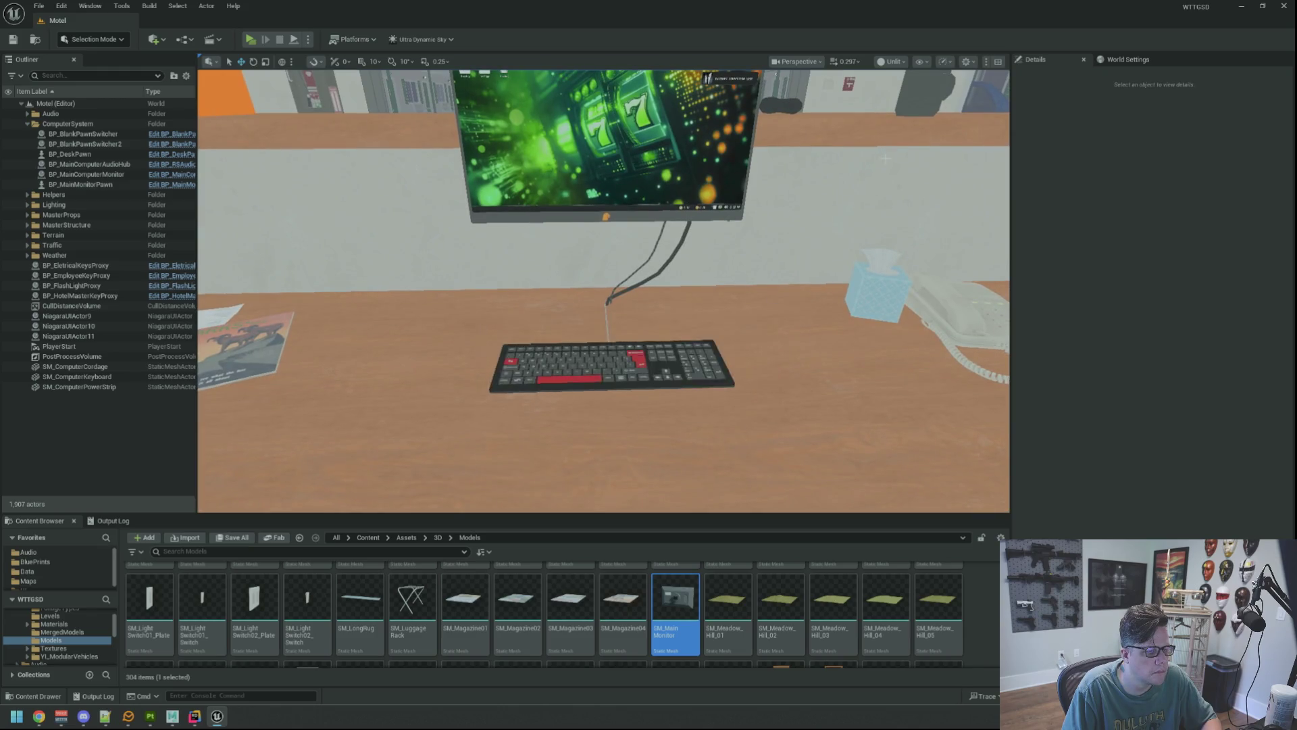
click(892, 62)
click(902, 85)
drag(902, 84, 902, 85)
drag(615, 194, 614, 194)
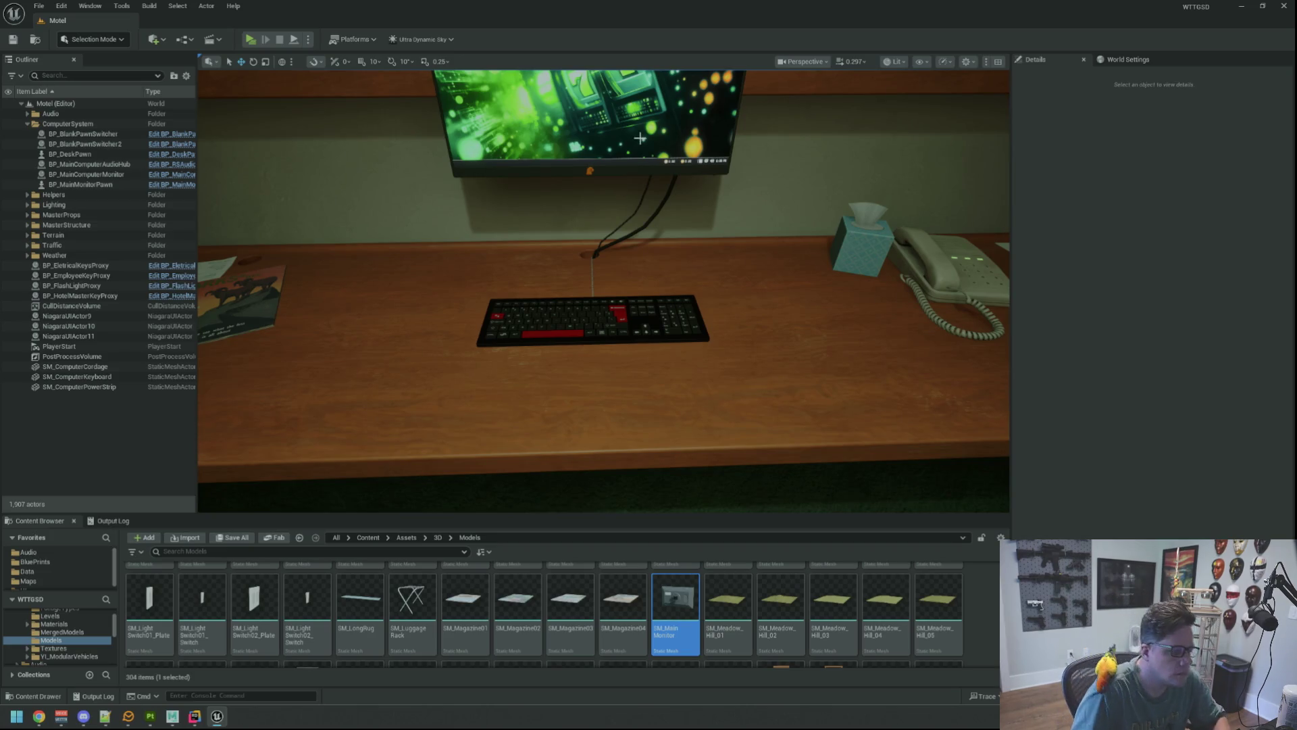
Orbit around the textured monitor and keyboard in lit view and collapse the WTTGSD folder tree.
drag(639, 138, 635, 71)
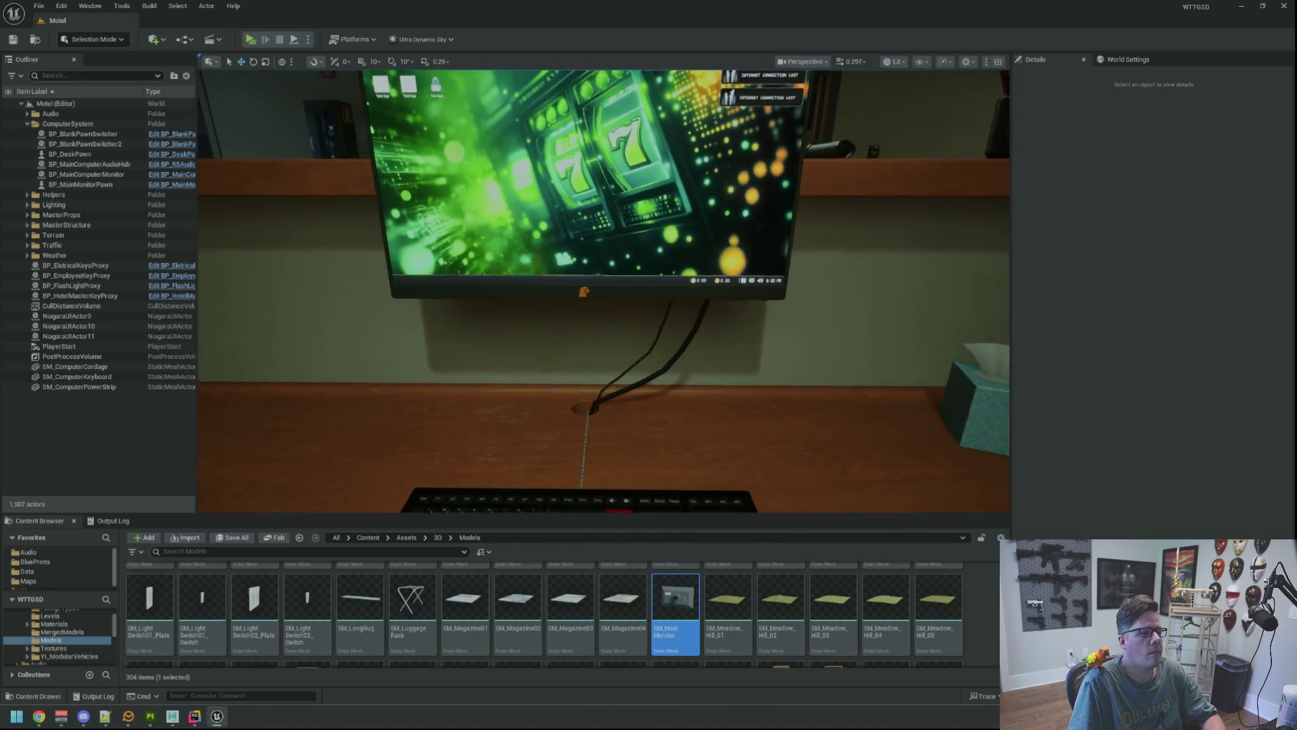
drag(619, 262, 619, 278)
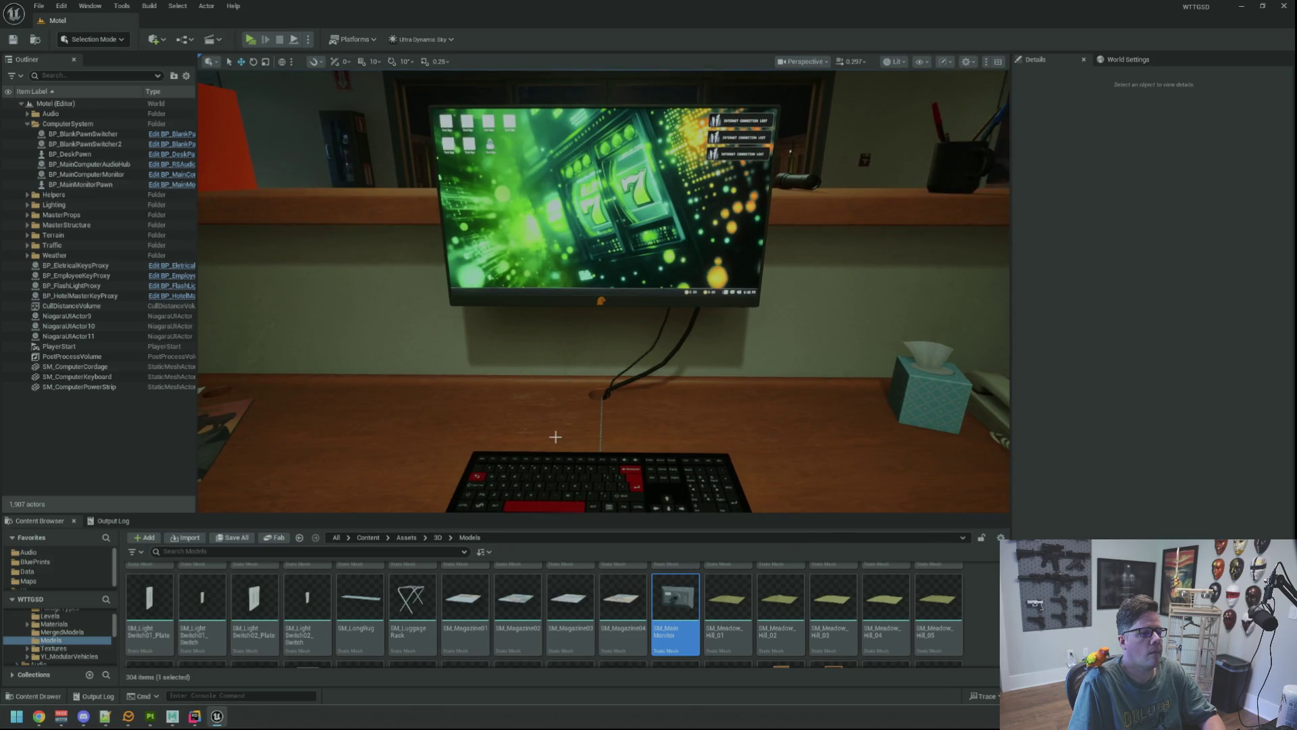
click(79, 598)
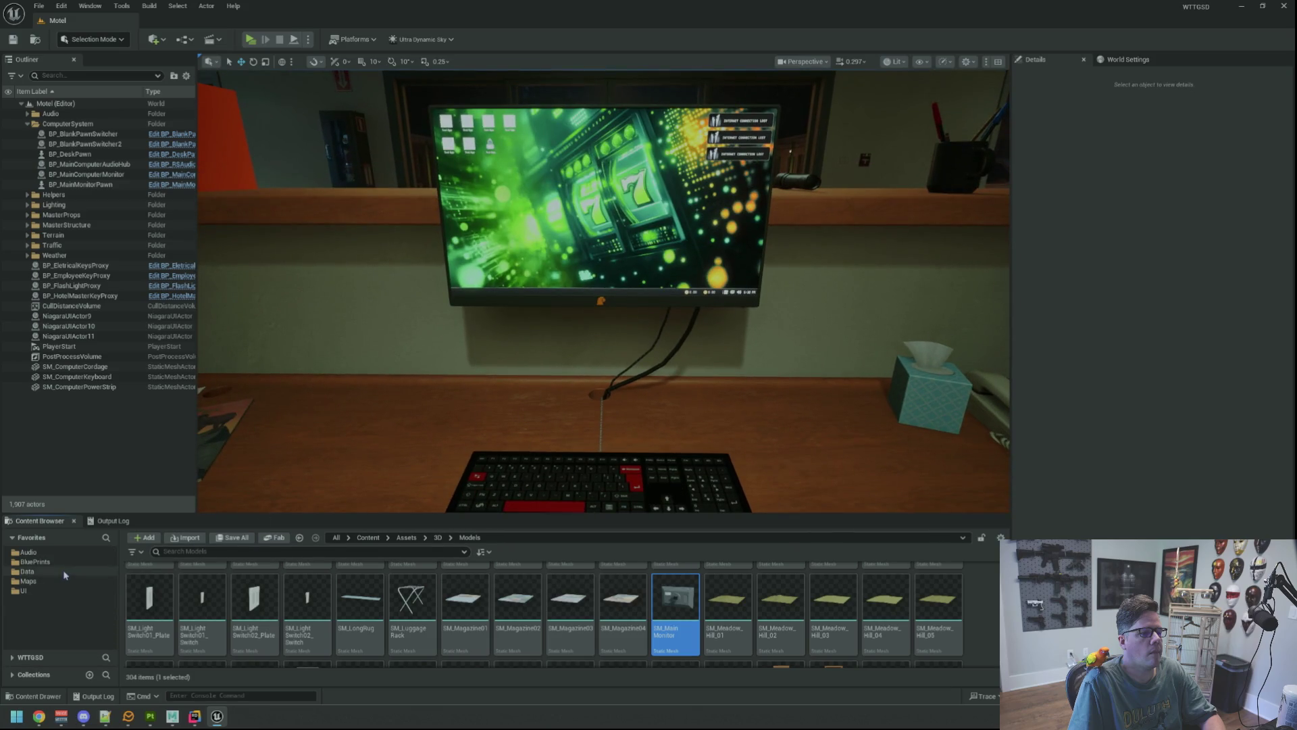
mouse_move(639, 297)
mouse_down()
mouse_move(649, 249)
mouse_move(644, 260)
mouse_up()
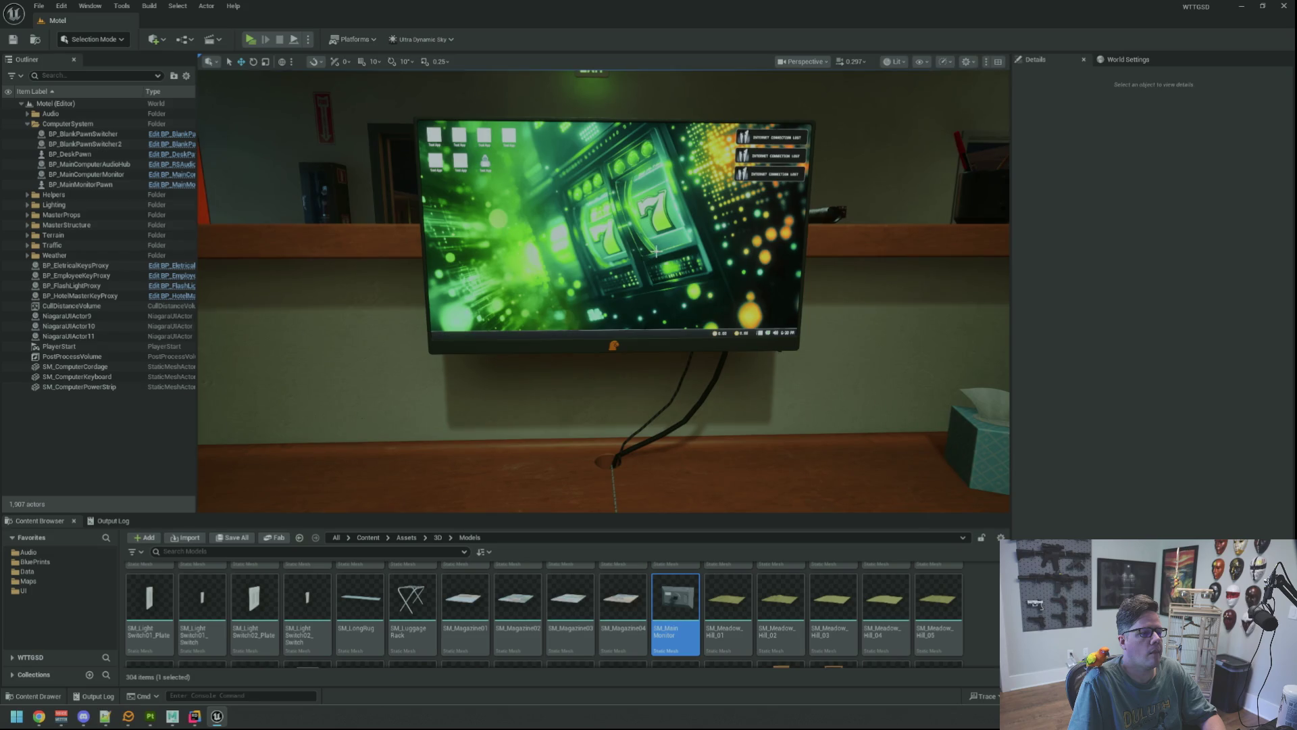
mouse_move(655, 242)
mouse_down()
mouse_move(654, 284)
mouse_move(654, 230)
mouse_up()
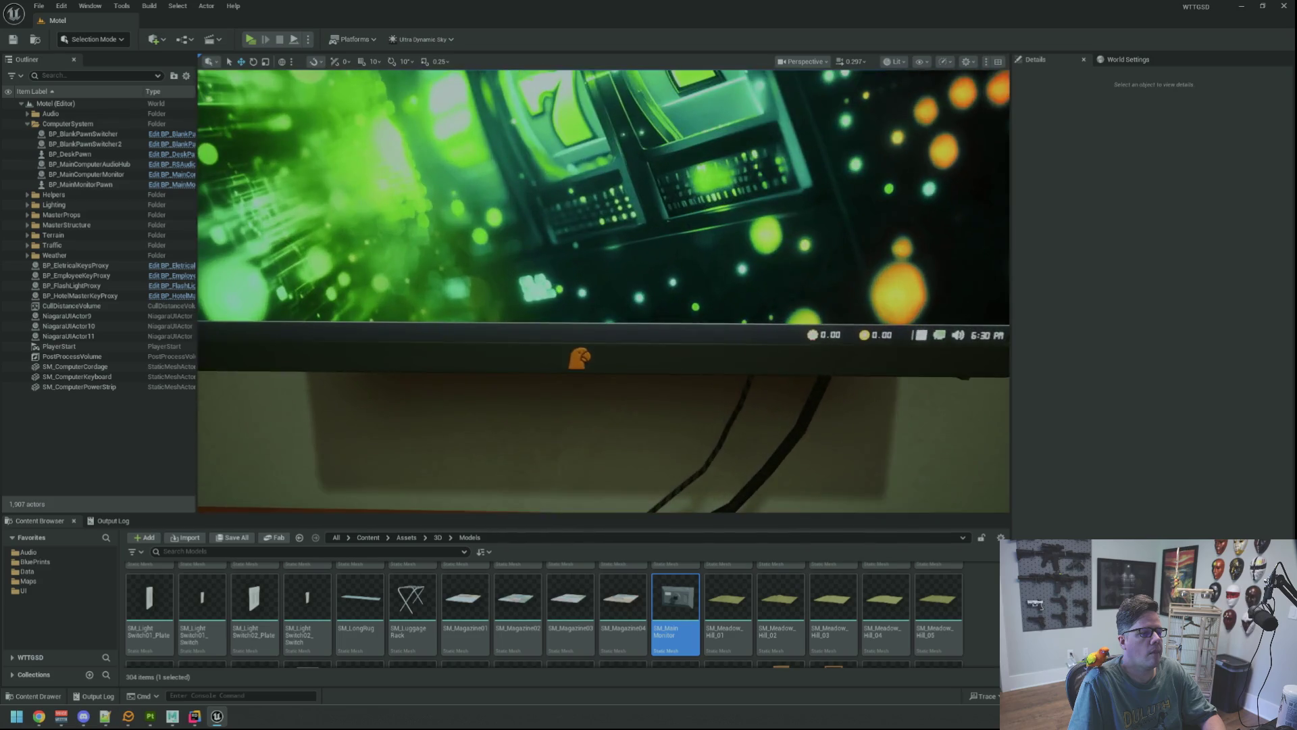
mouse_move(640, 277)
mouse_down()
mouse_move(645, 335)
mouse_move(651, 145)
mouse_up()
mouse_move(637, 211)
mouse_down()
mouse_move(642, 241)
mouse_move(642, 183)
mouse_move(665, 214)
mouse_up()
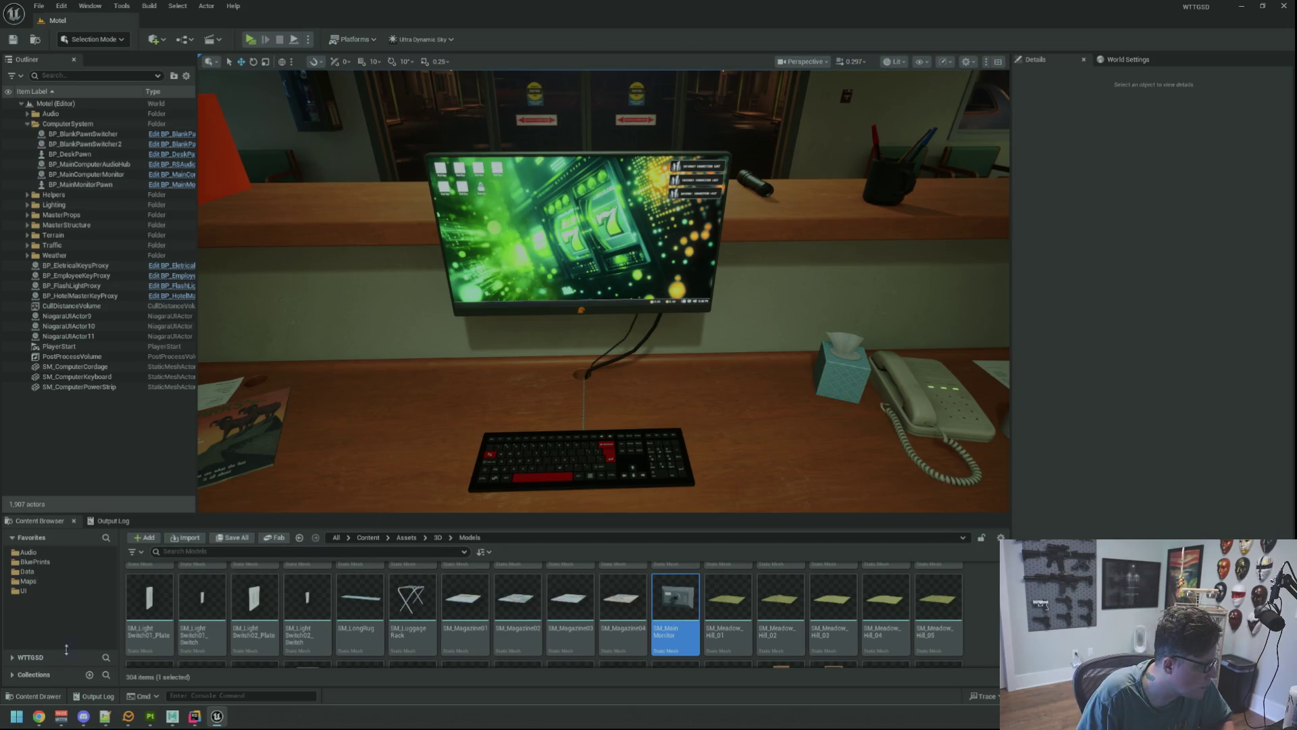
Open M_ReflectMaster from WTTGSD > Materials > Master in the Material Editor.
click(30, 657)
click(54, 623)
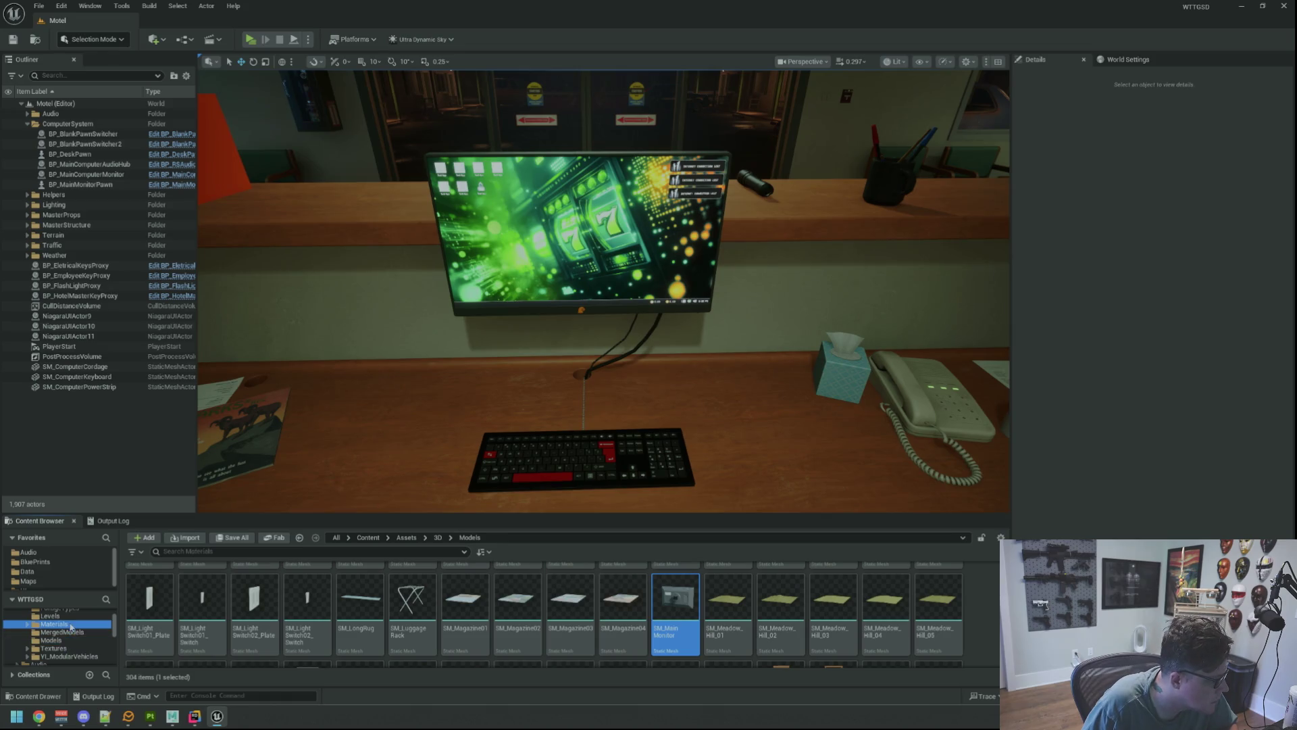
scroll(498, 629, up, 5)
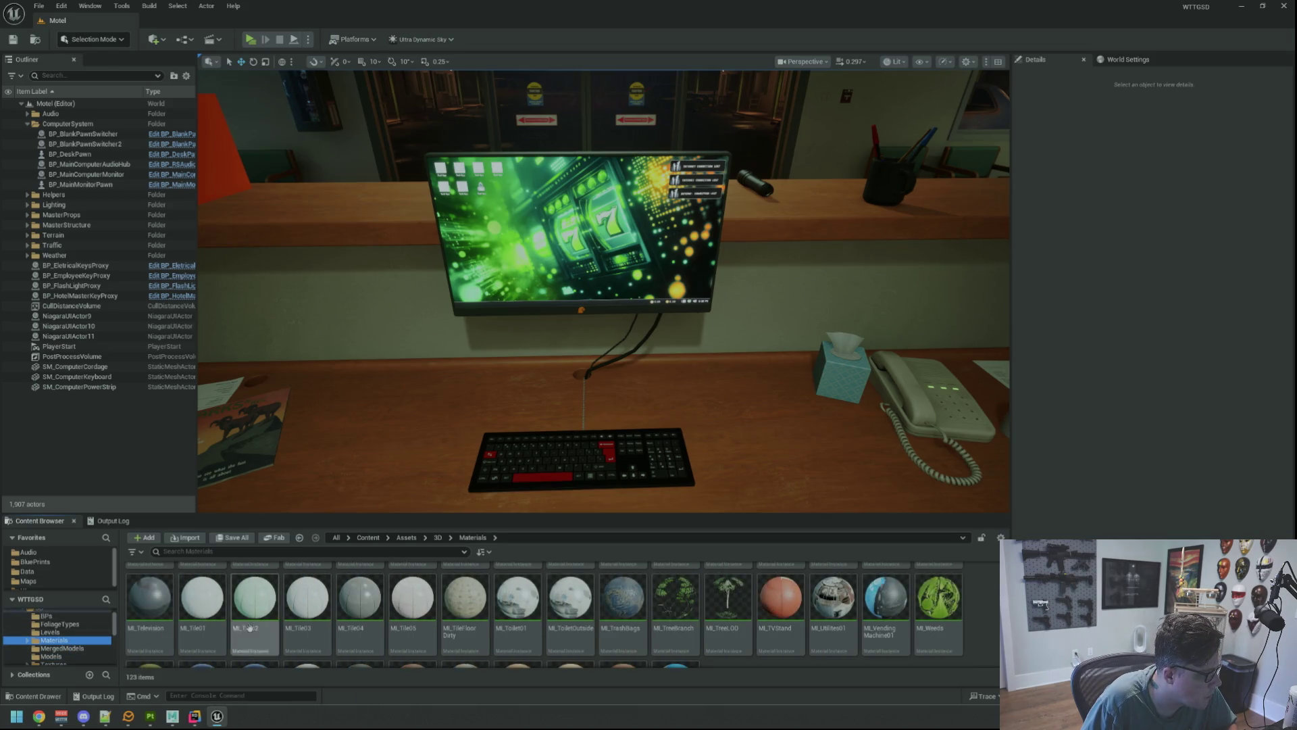
scroll(251, 626, up, 5)
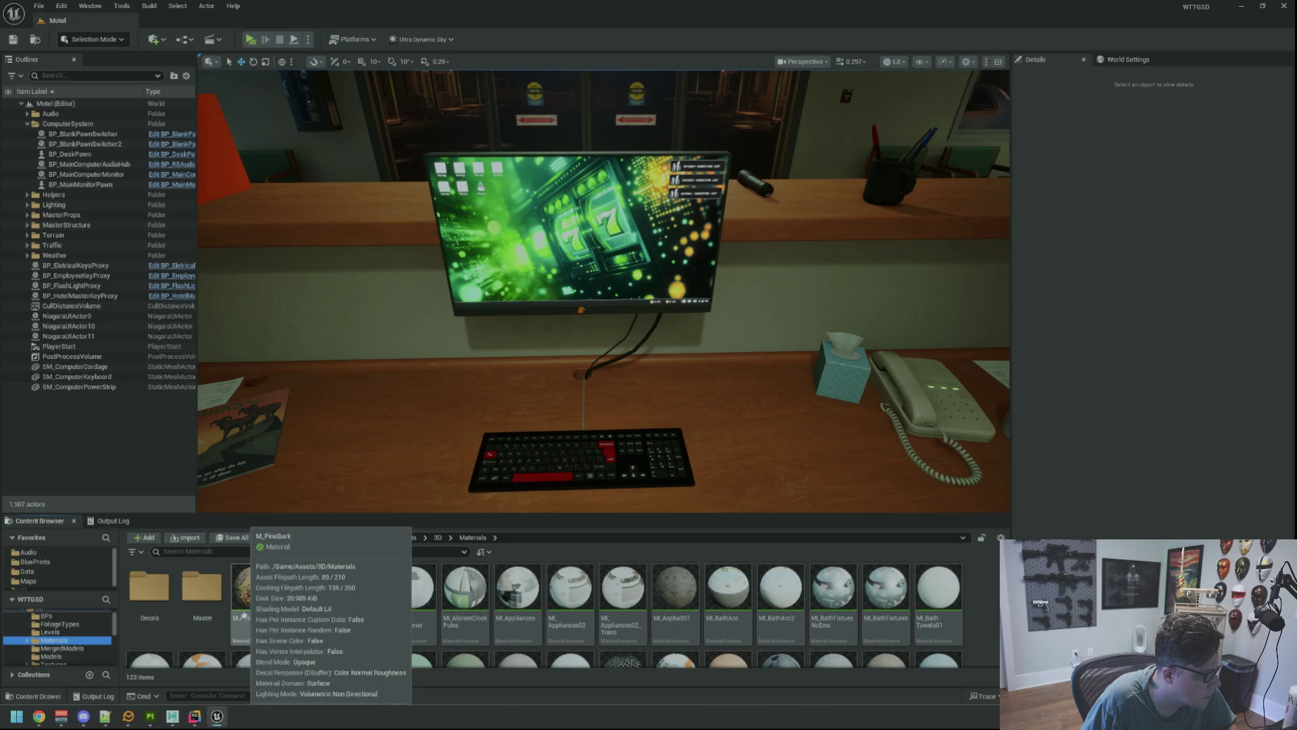
double_click(201, 587)
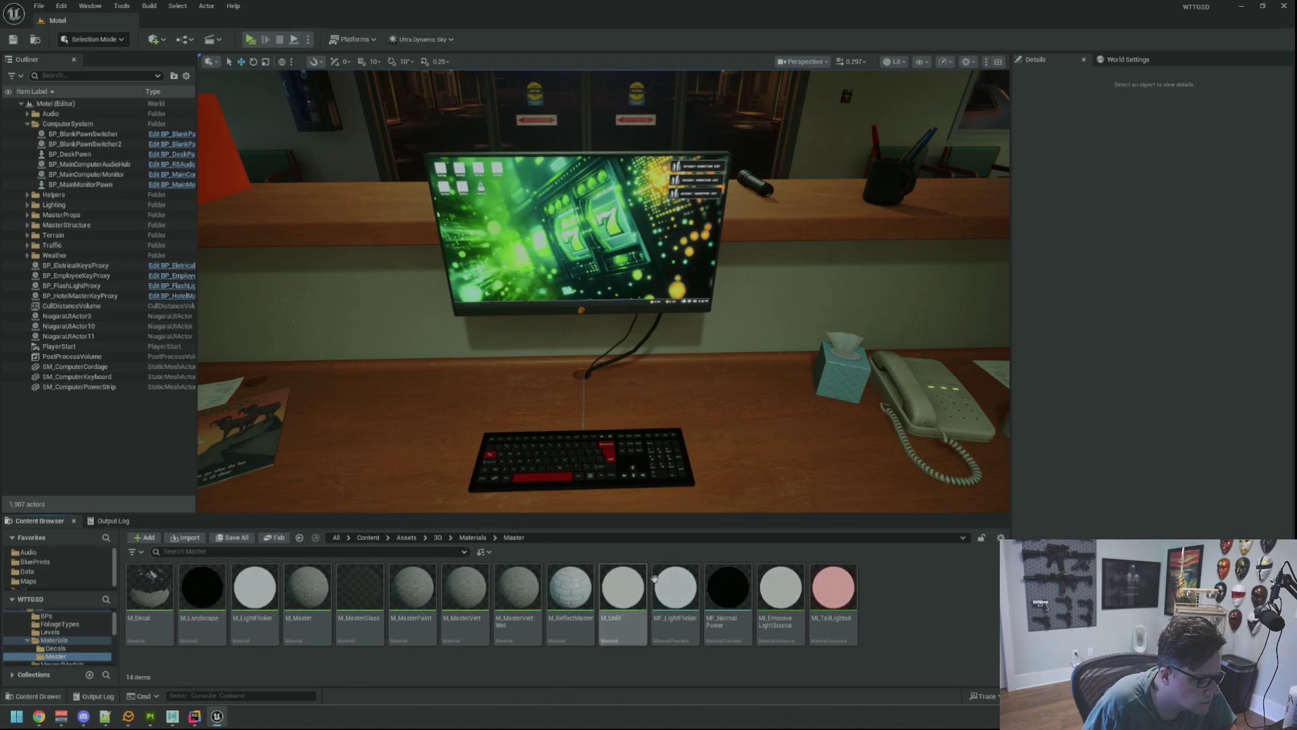
double_click(571, 587)
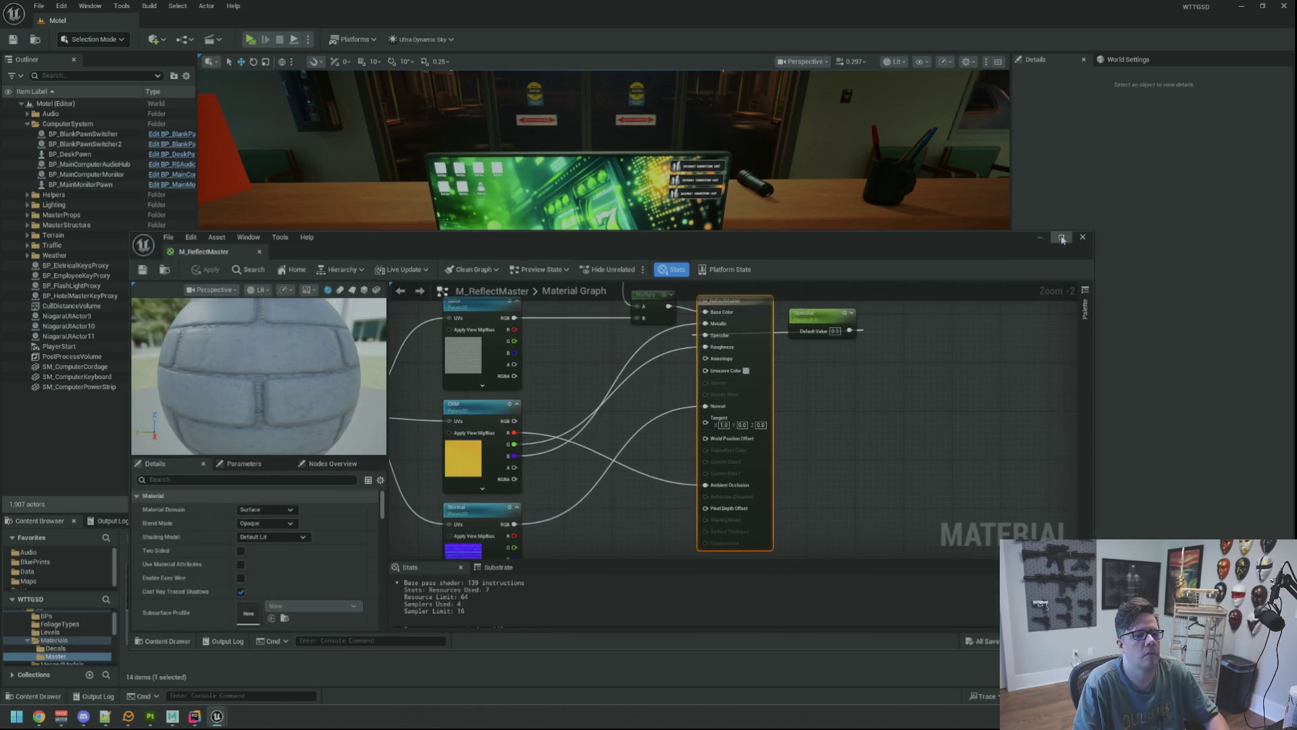
Maximize the material editor, frame the graph and shift the texture nodes left to make room.
click(1061, 237)
key(Home)
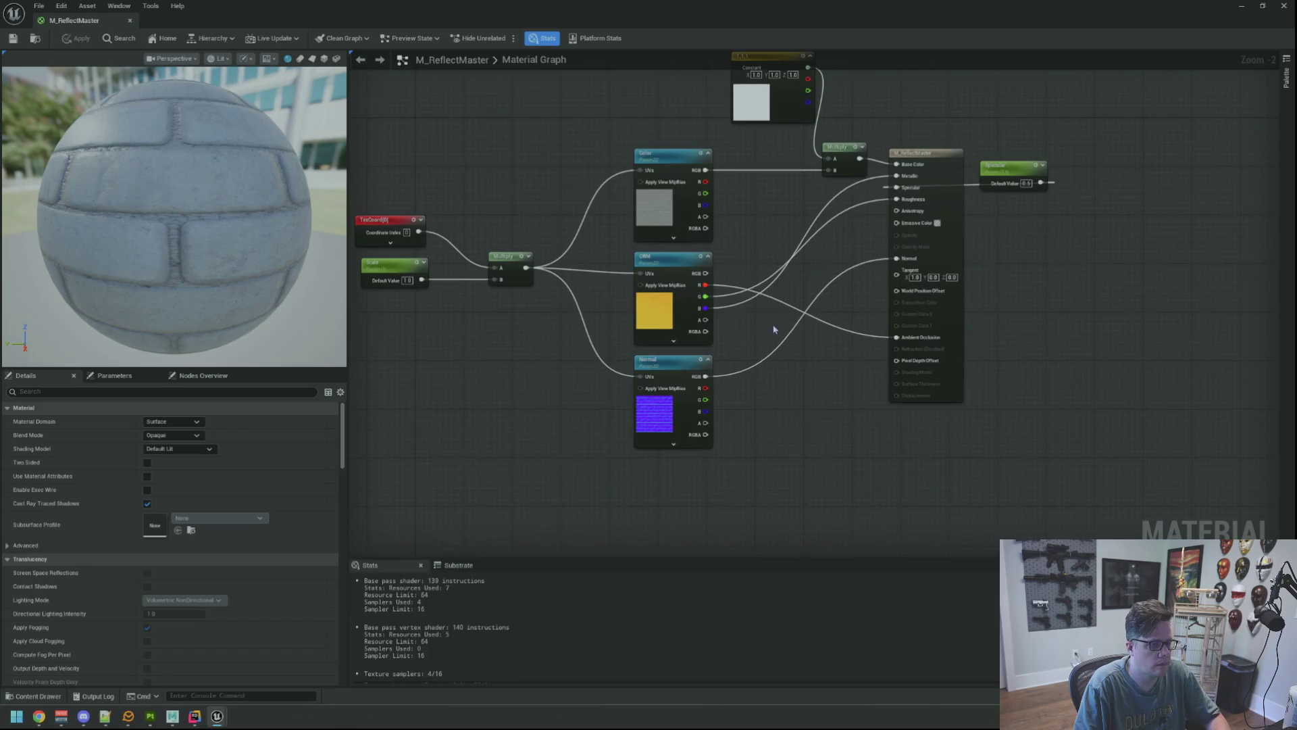
drag(503, 245, 735, 462)
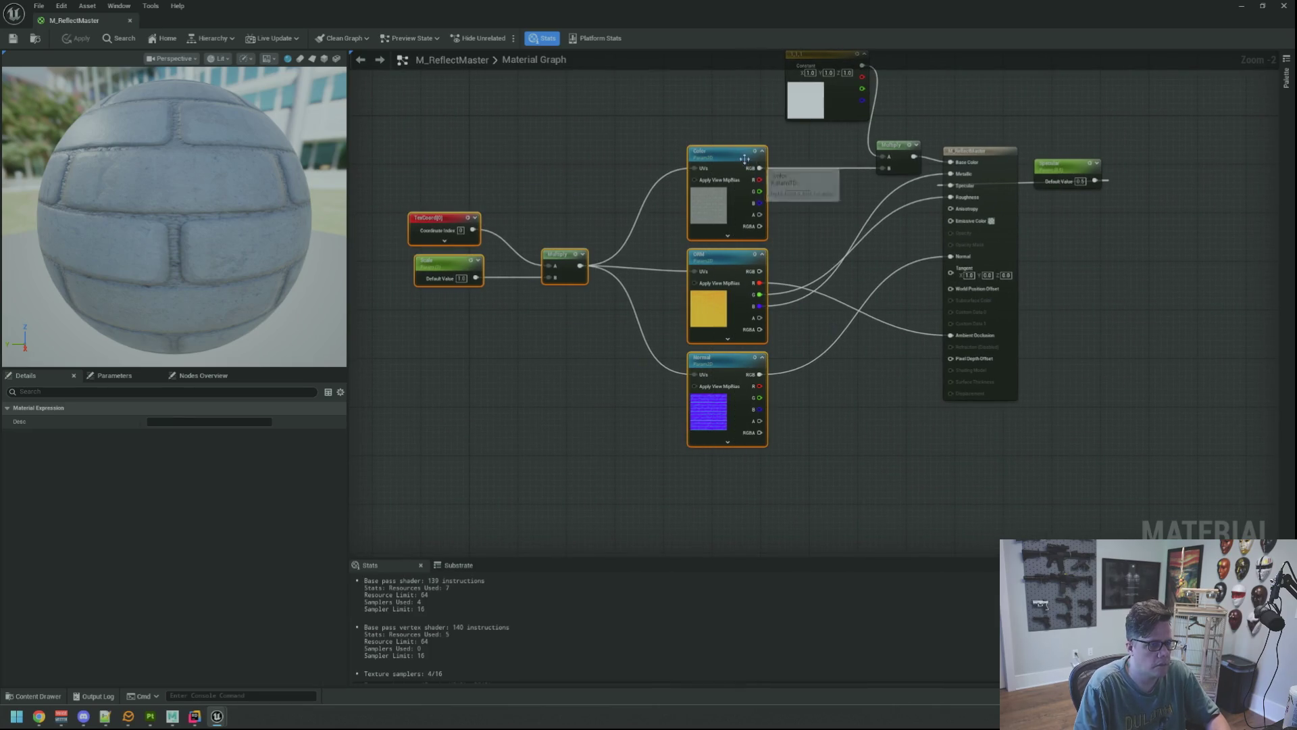
drag(725, 154, 616, 148)
click(743, 320)
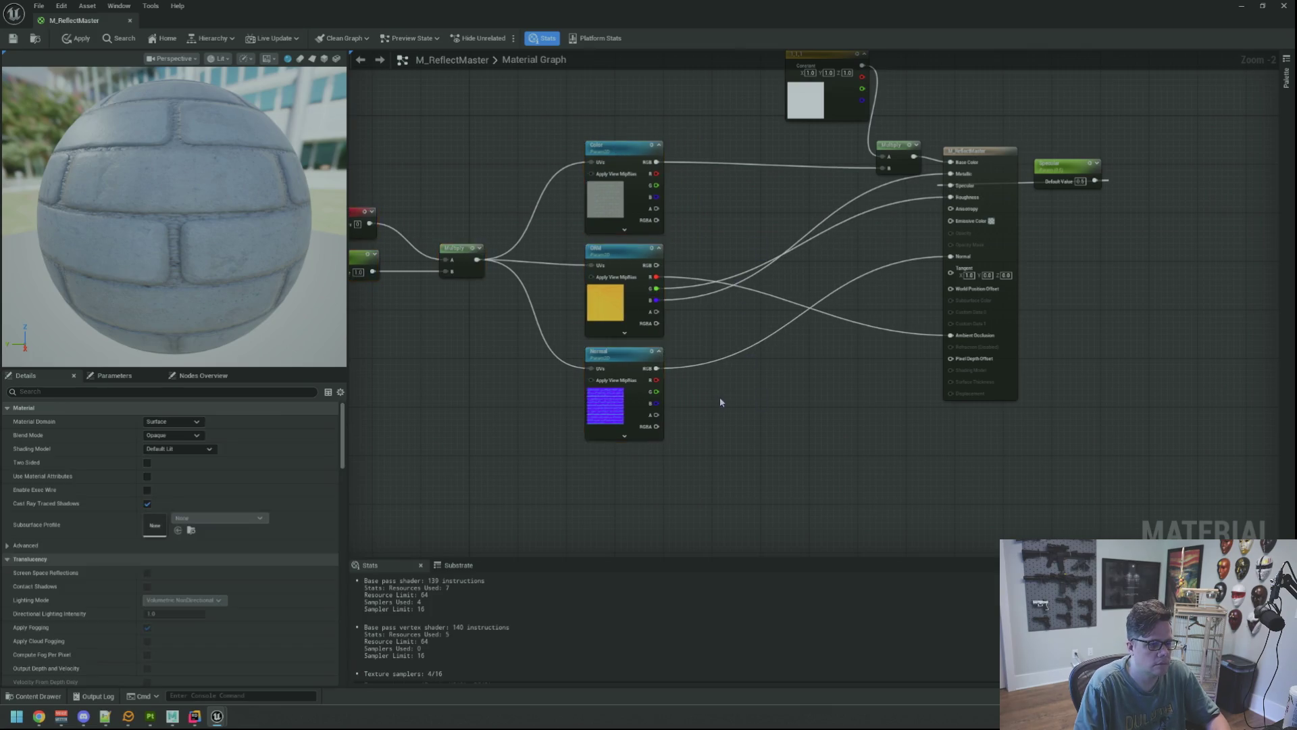
drag(719, 395, 817, 339)
mouse_move(593, 391)
mouse_down()
mouse_move(598, 362)
mouse_move(618, 387)
mouse_up()
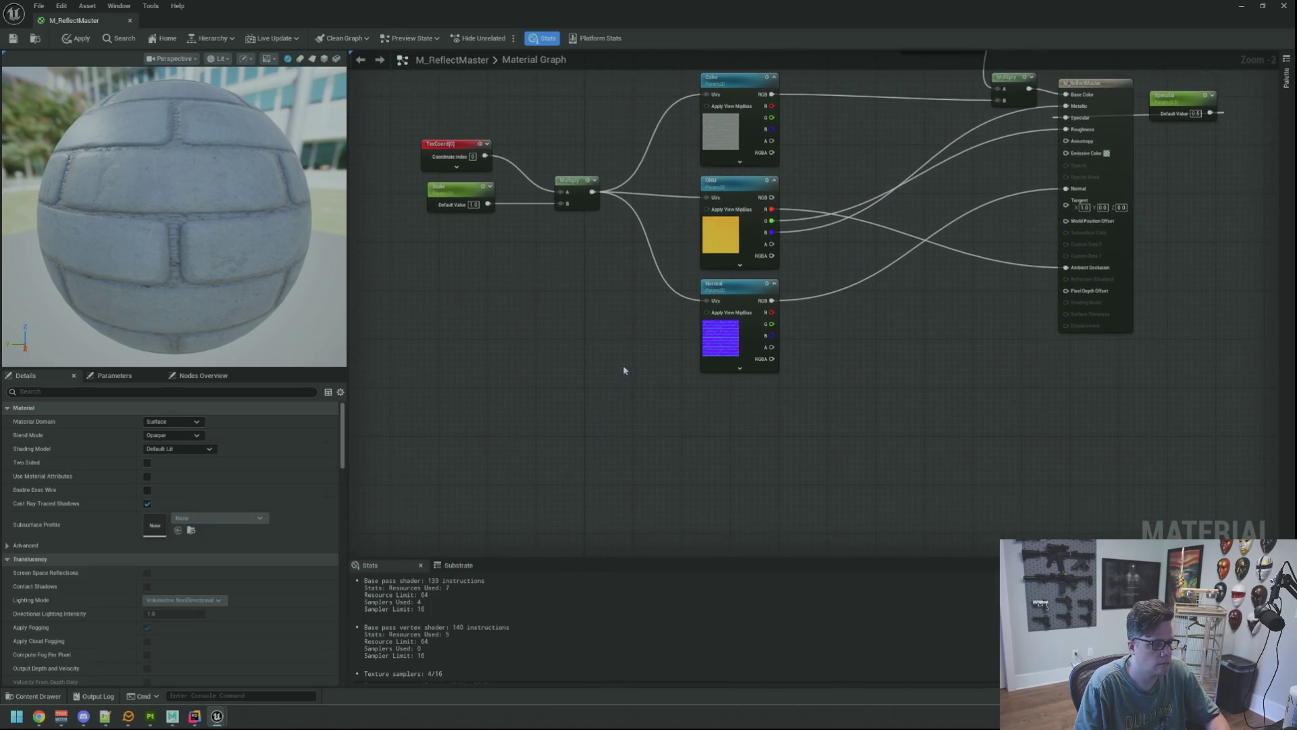
Place a plain Static Bool node, then delete it.
right_click(634, 405)
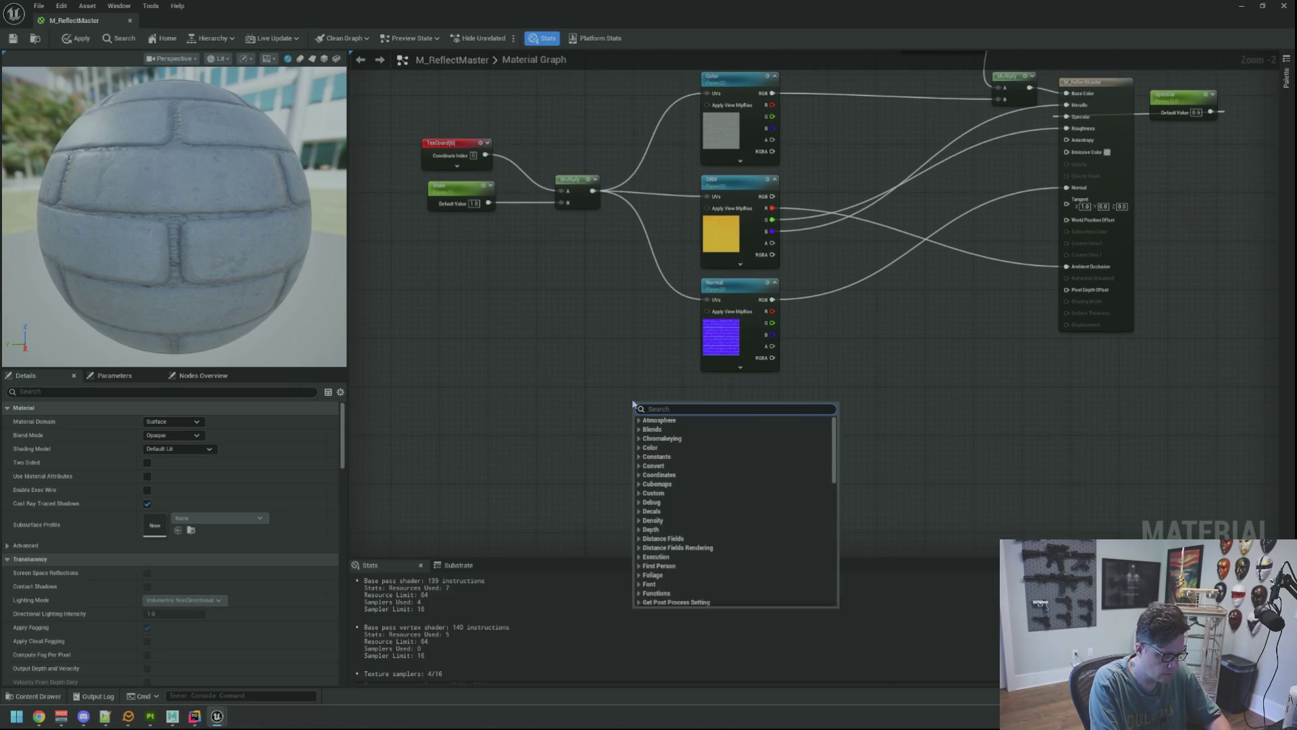
text(static bool)
key(Return)
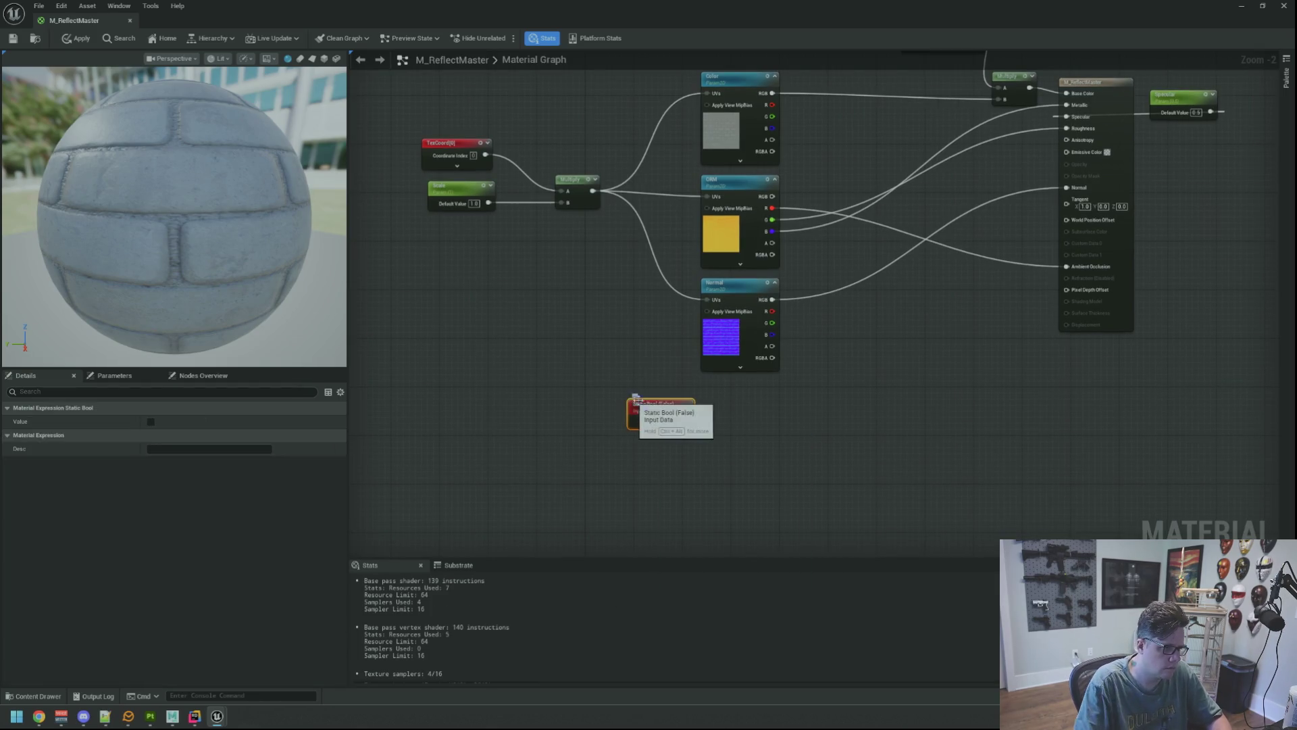
click(645, 394)
click(647, 402)
right_click(653, 408)
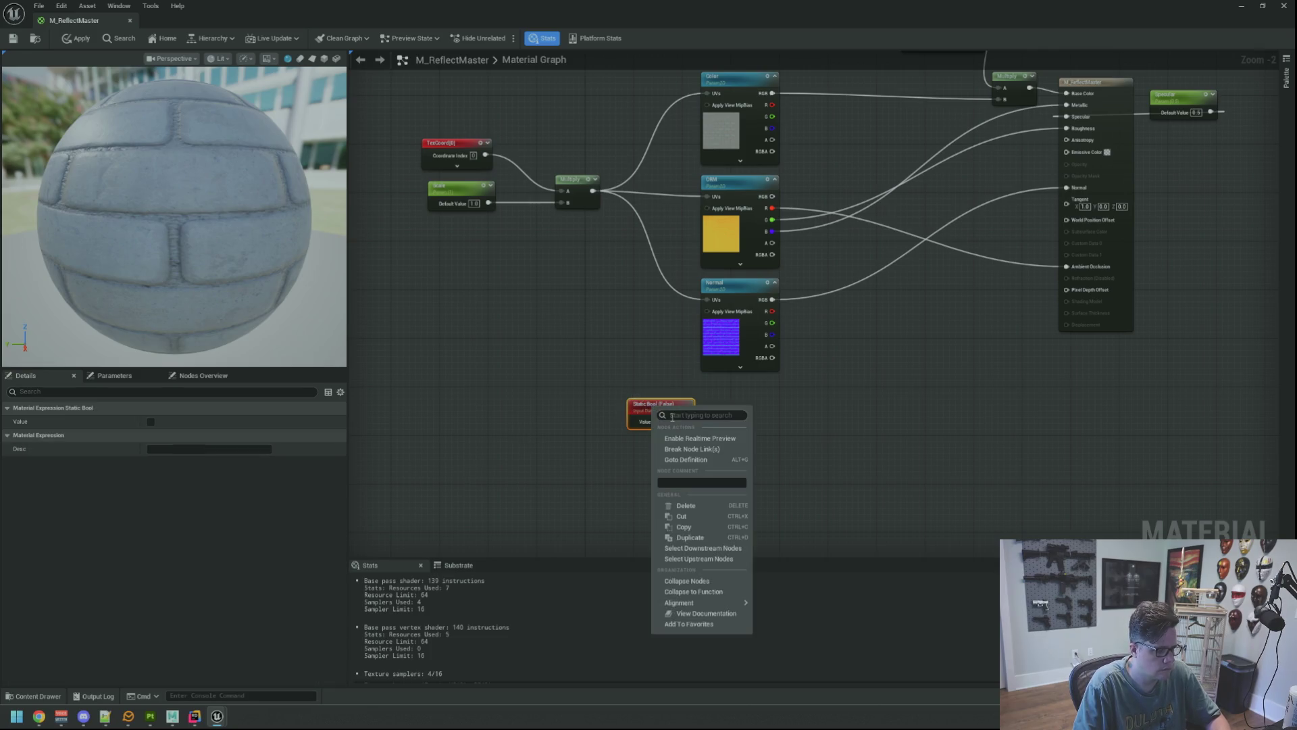
click(669, 449)
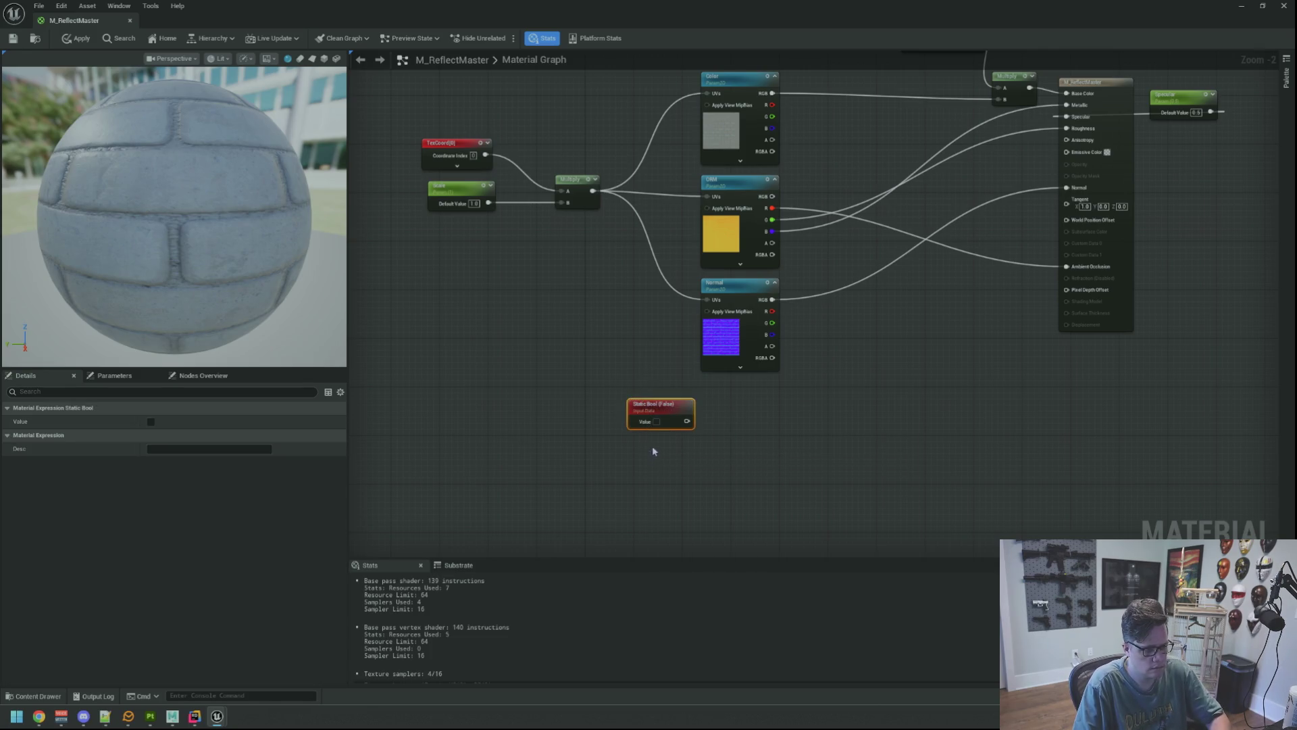
key(Delete)
Add a Static Bool Parameter node named HasEmissive.
right_click(646, 426)
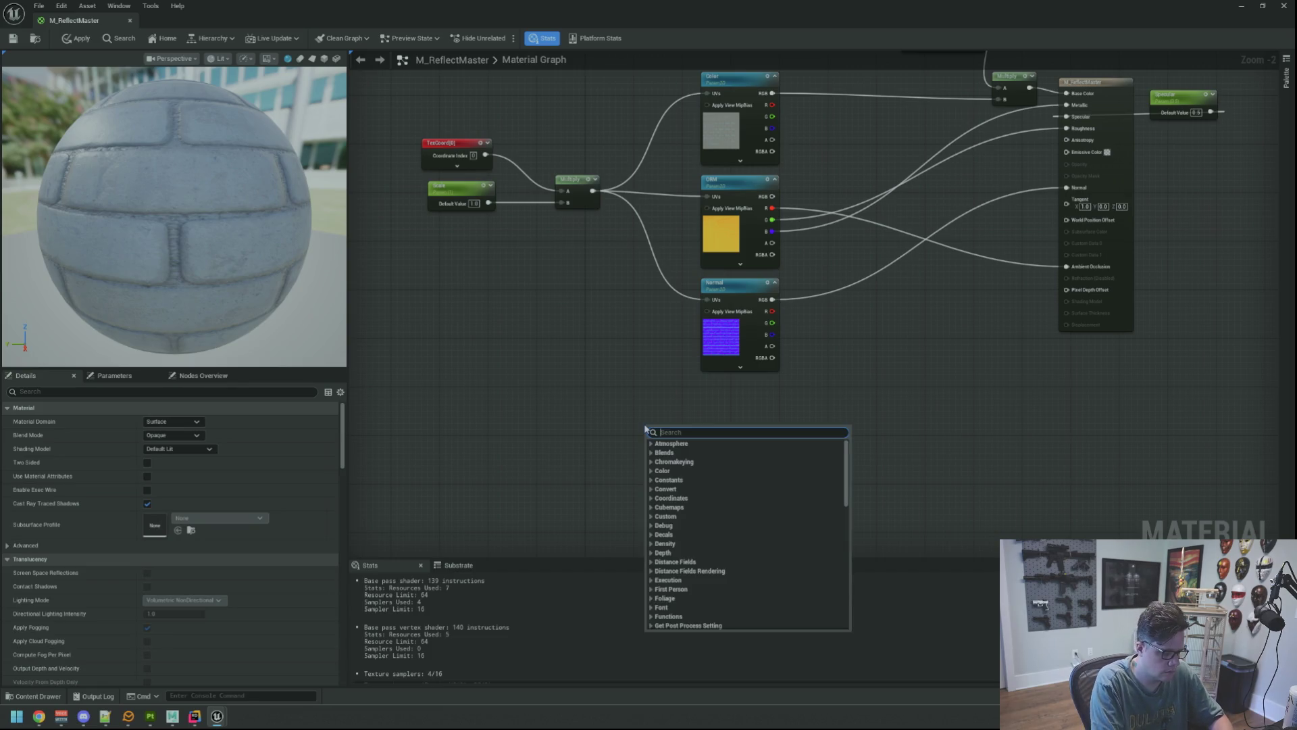
text(bool)
click(701, 471)
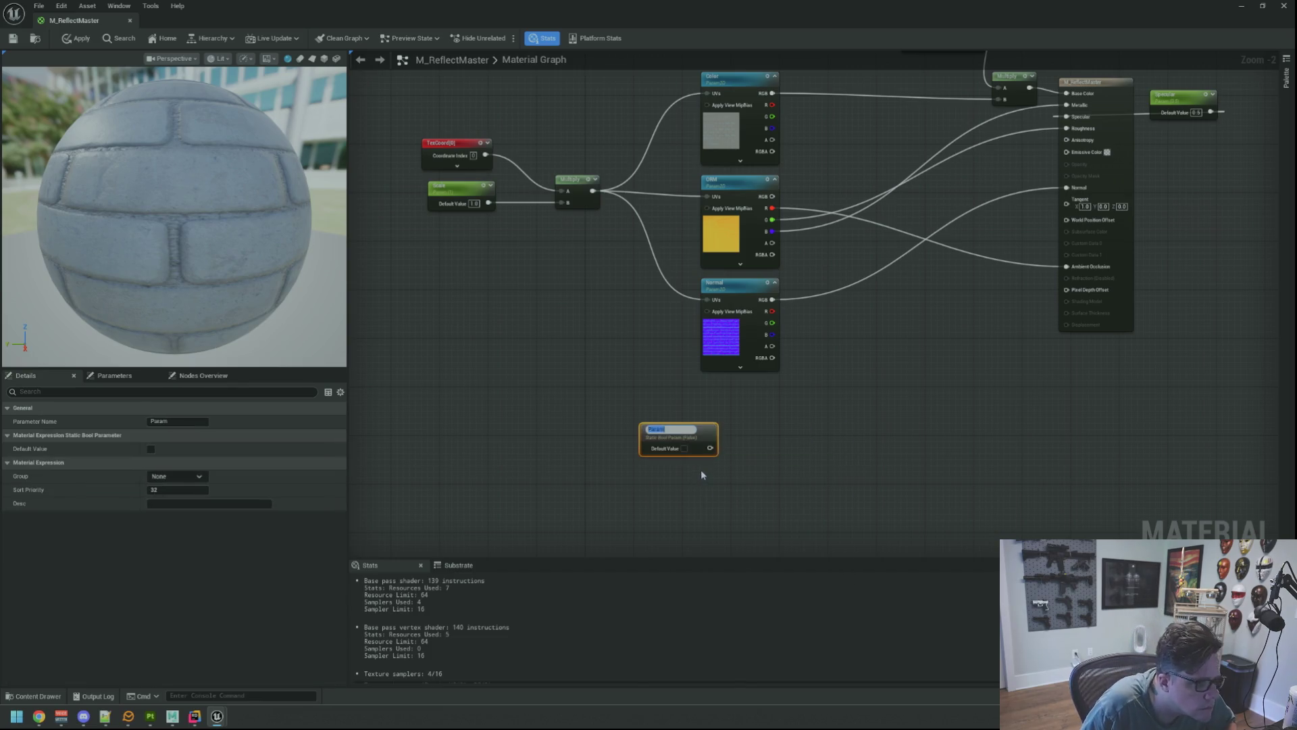
text(HasEmssive)
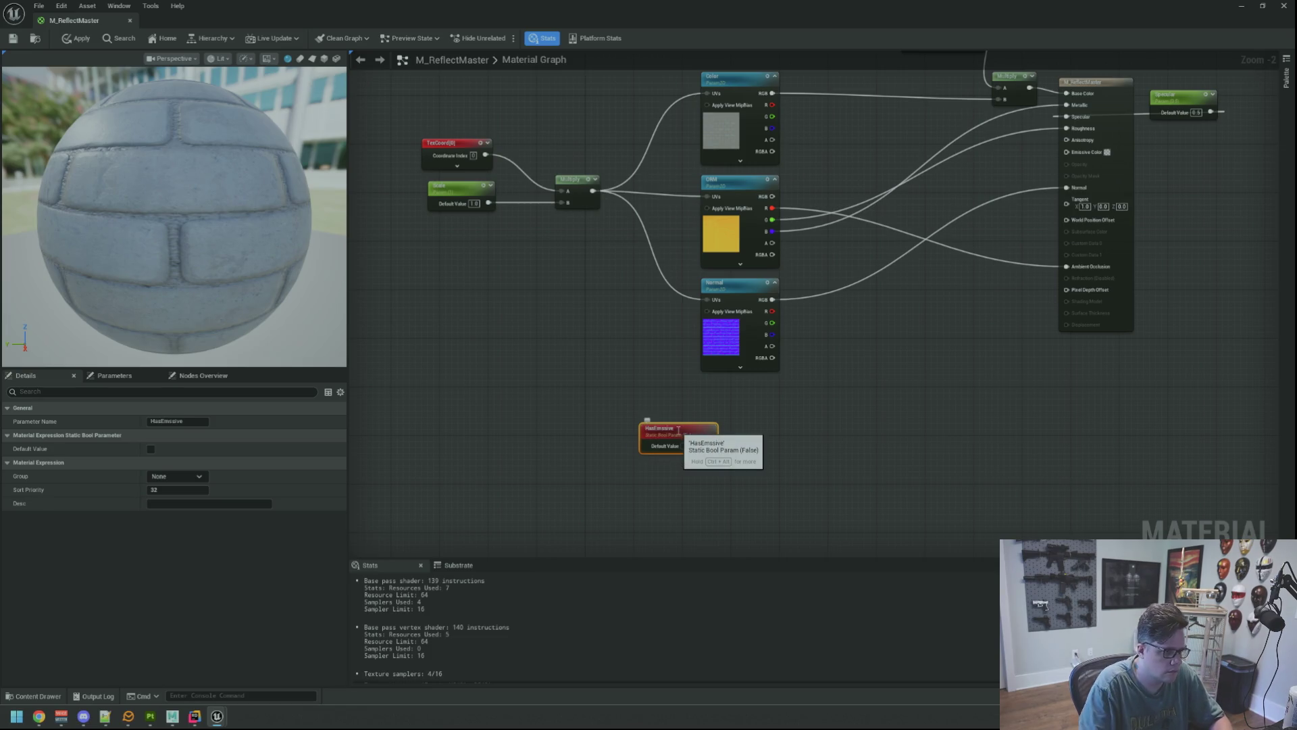
key(Return)
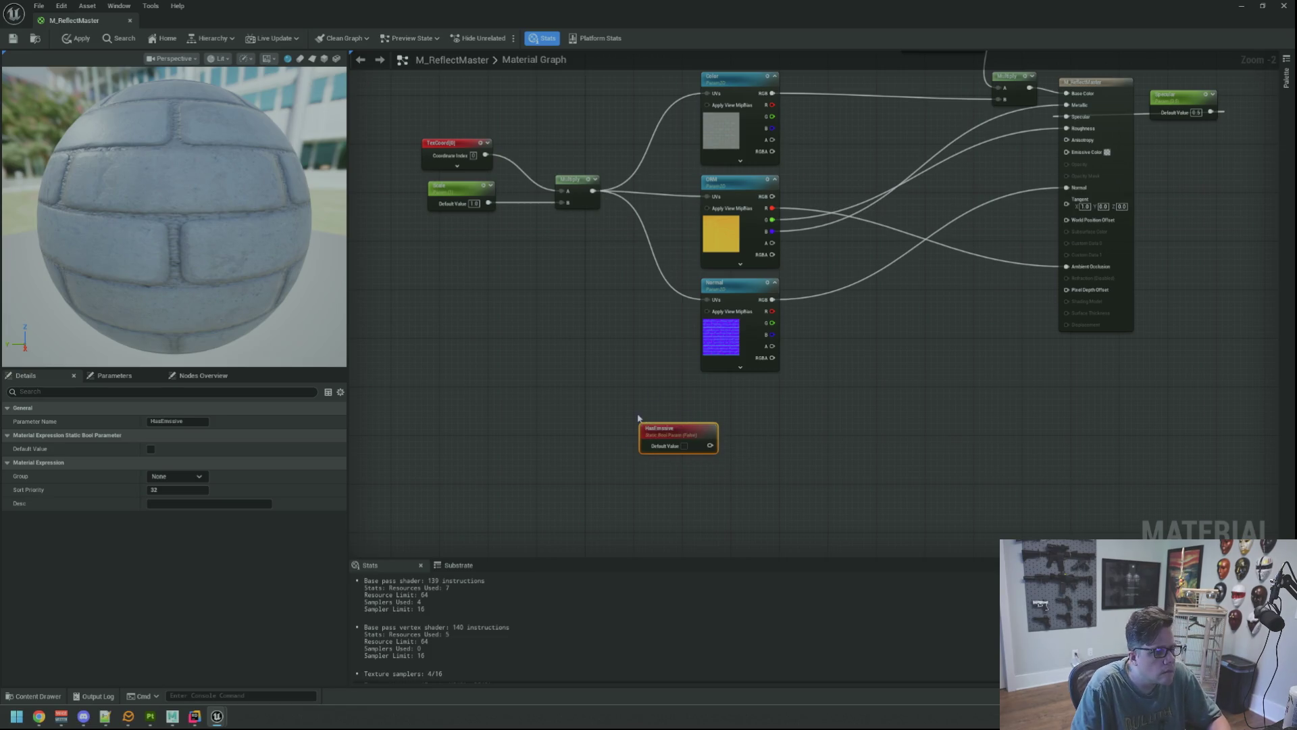
Add a Switch node wired from HasEmissive's output into its Switch Value, and position it.
mouse_move(710, 433)
mouse_down()
mouse_move(626, 419)
mouse_move(703, 436)
mouse_up()
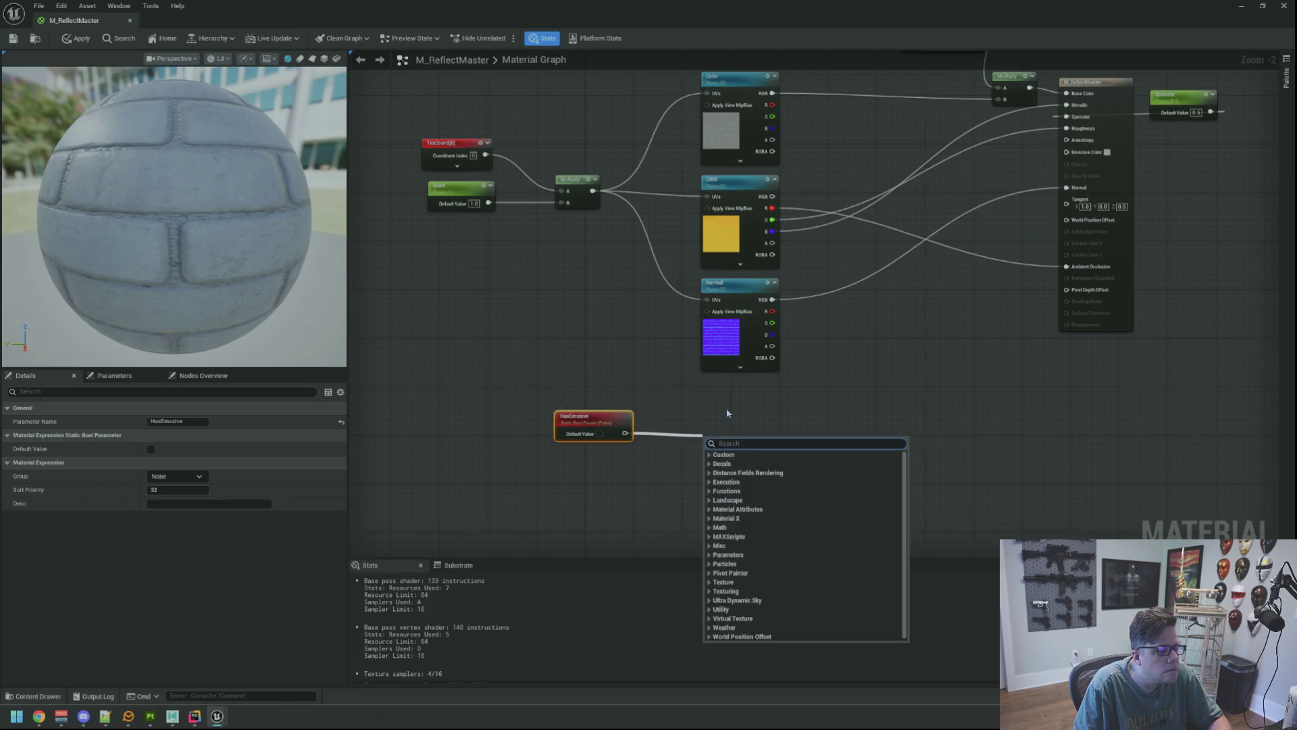
text(s)
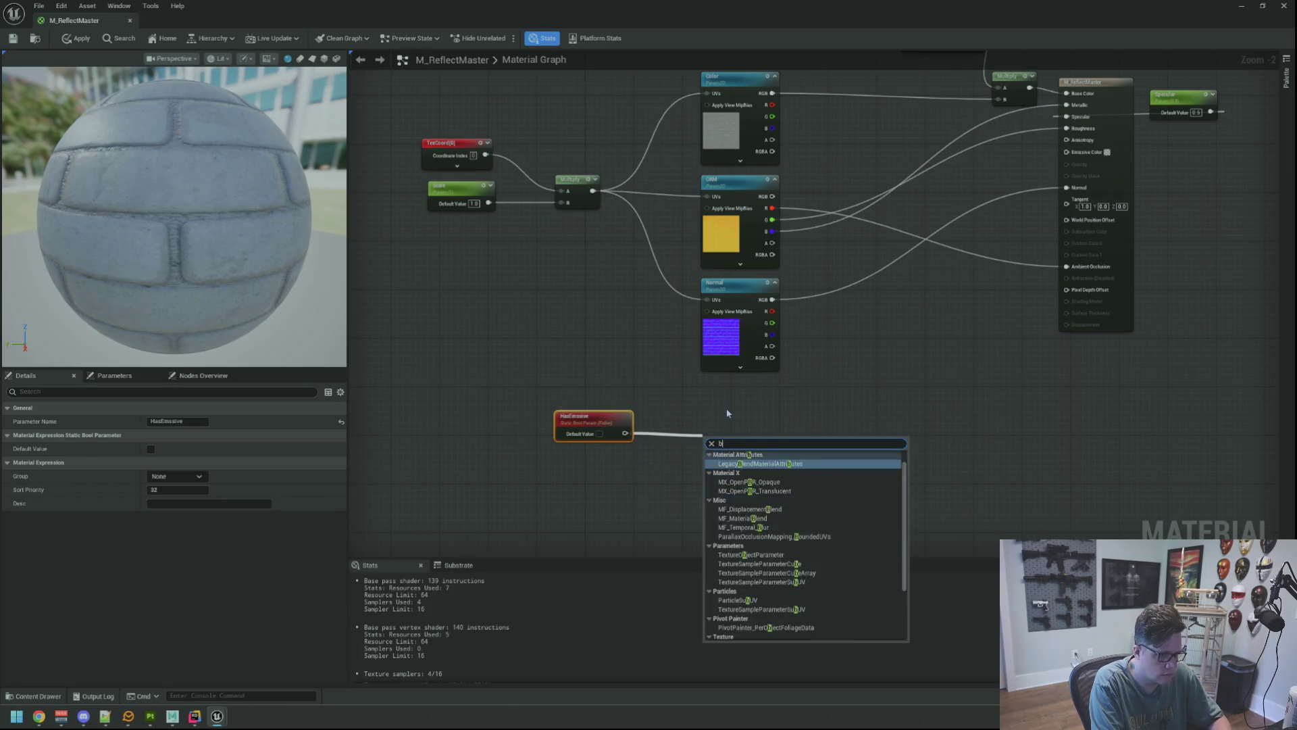
text(witch)
key(Return)
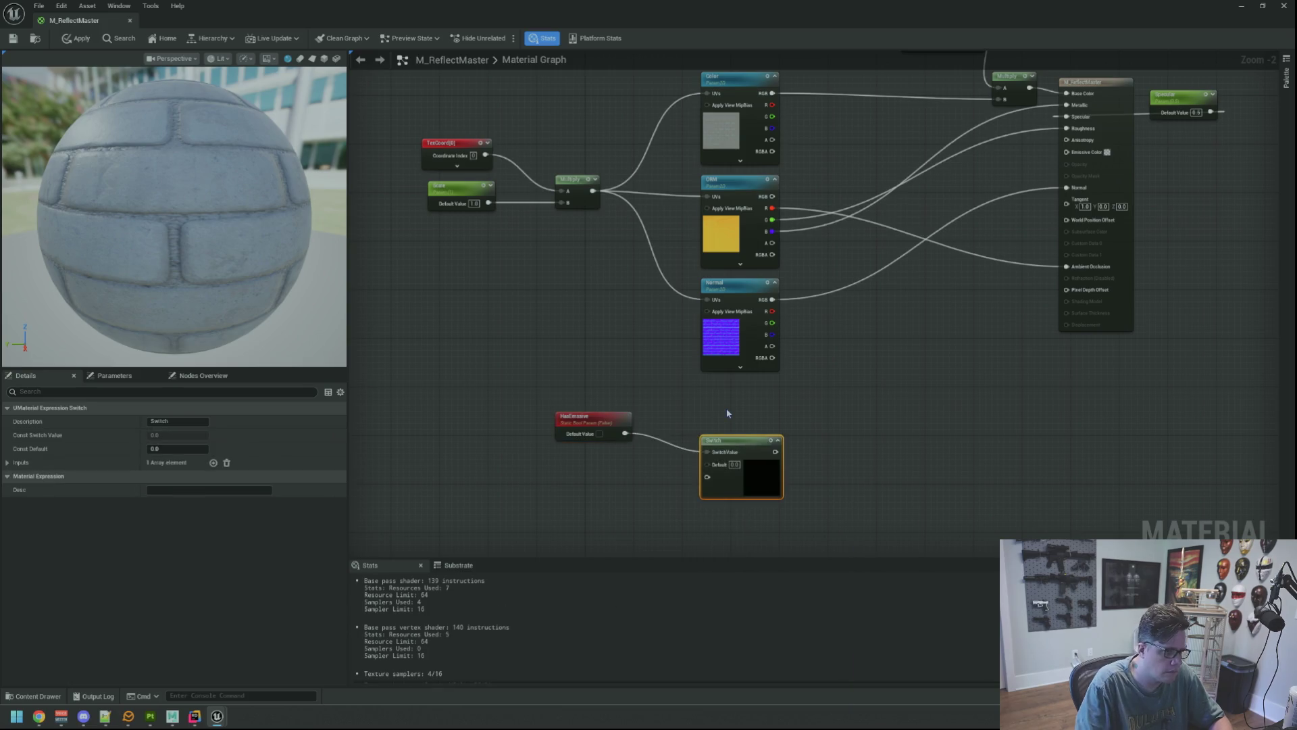
scroll(728, 403, up, 3)
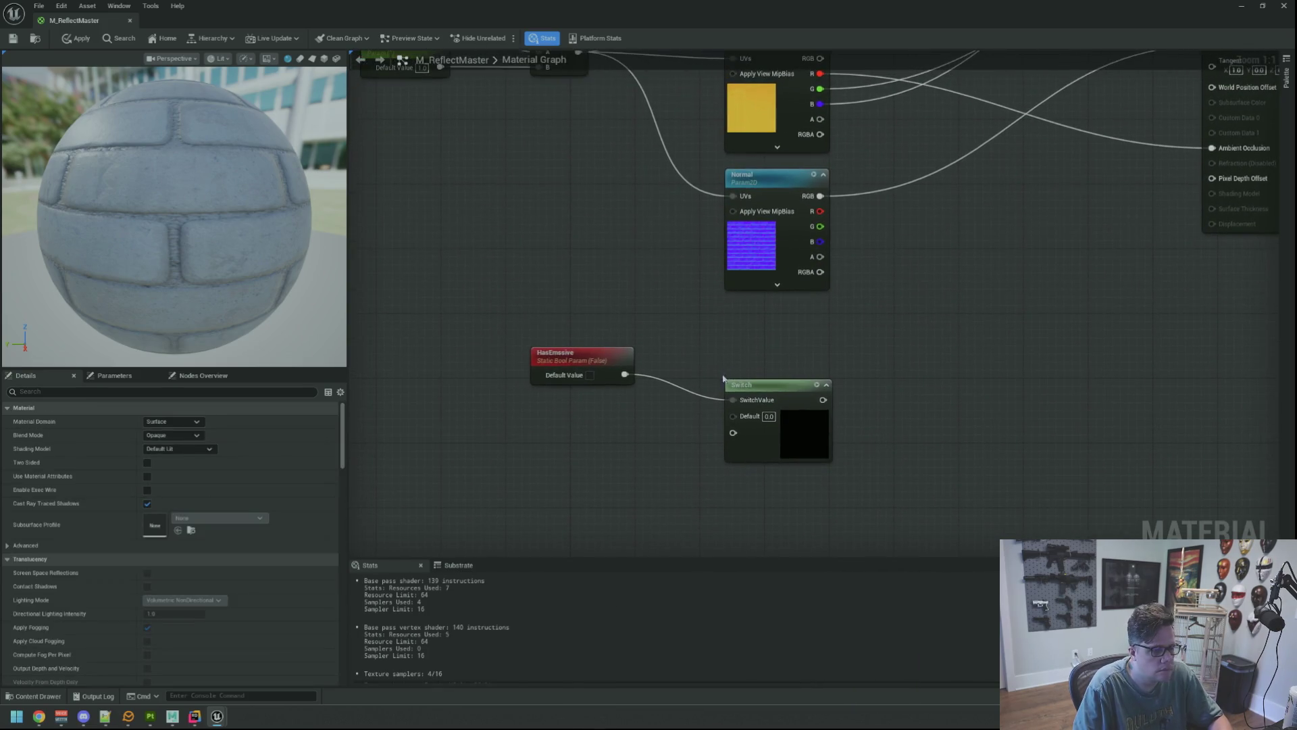
drag(752, 390, 728, 399)
click(743, 355)
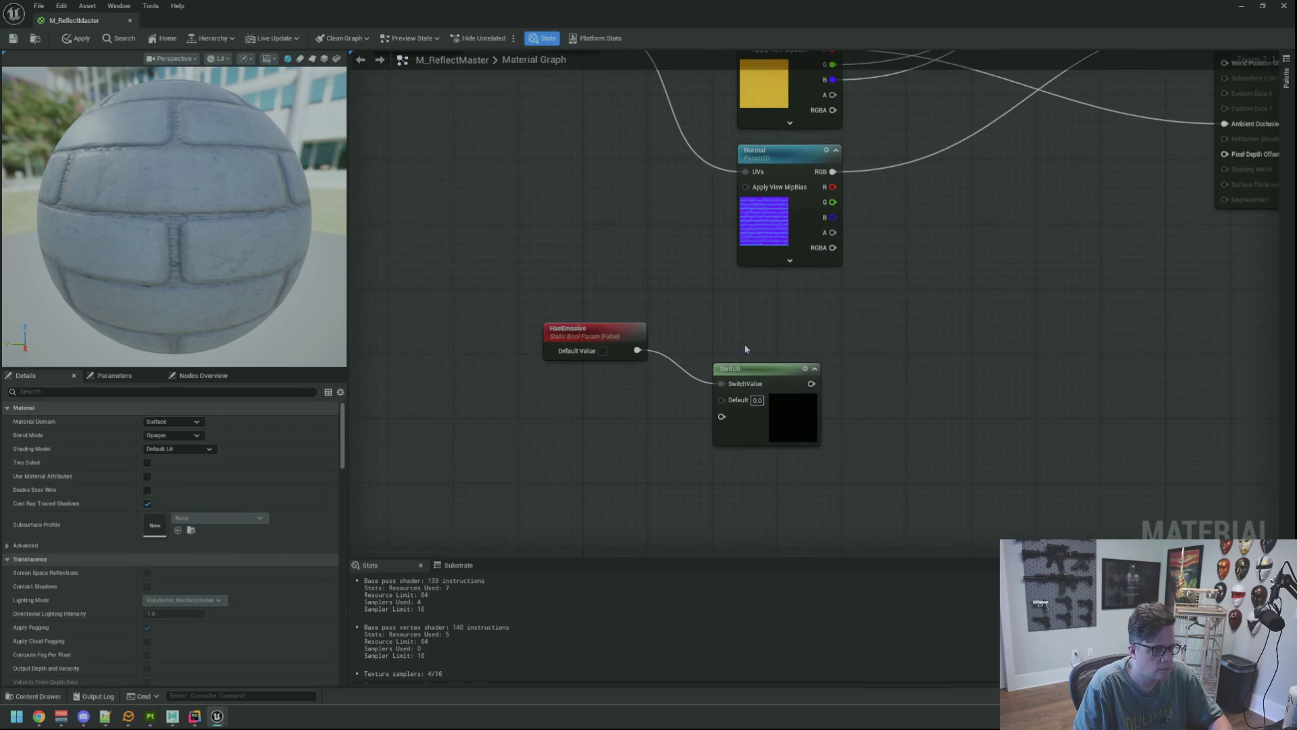
click(556, 328)
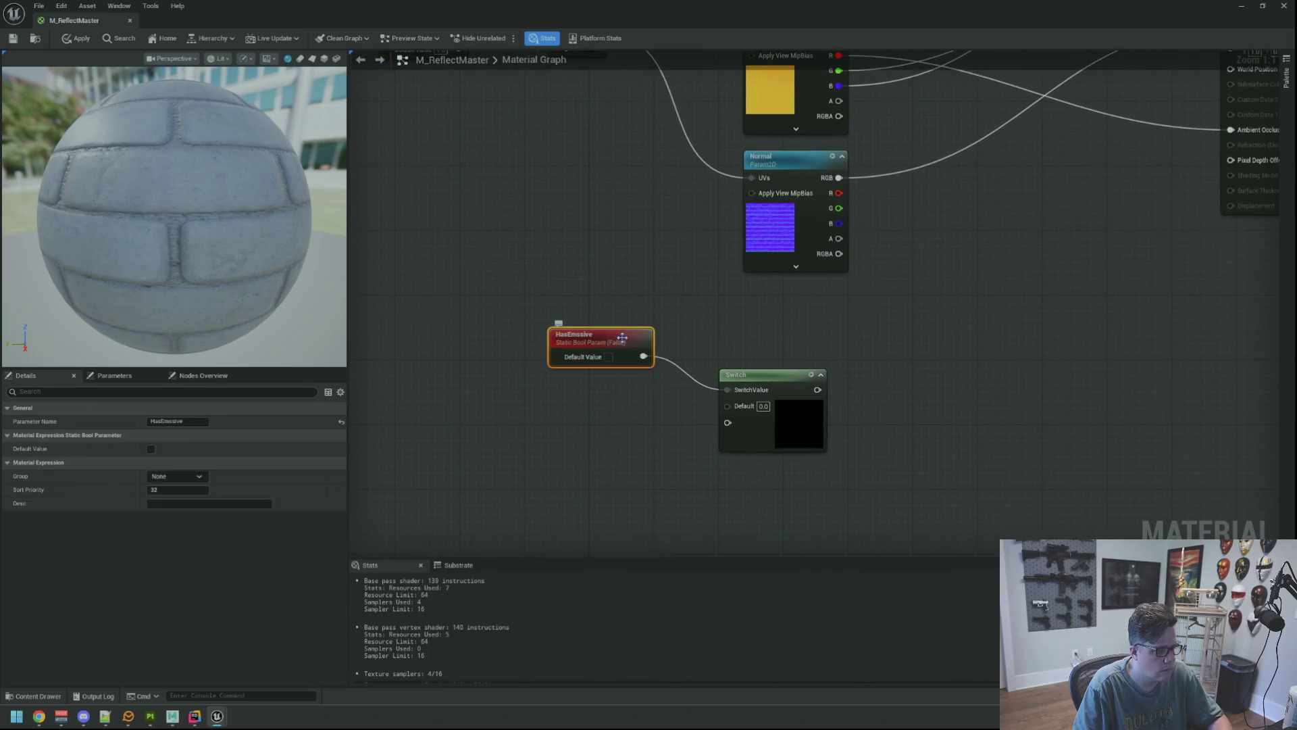
click(664, 316)
drag(678, 317, 676, 322)
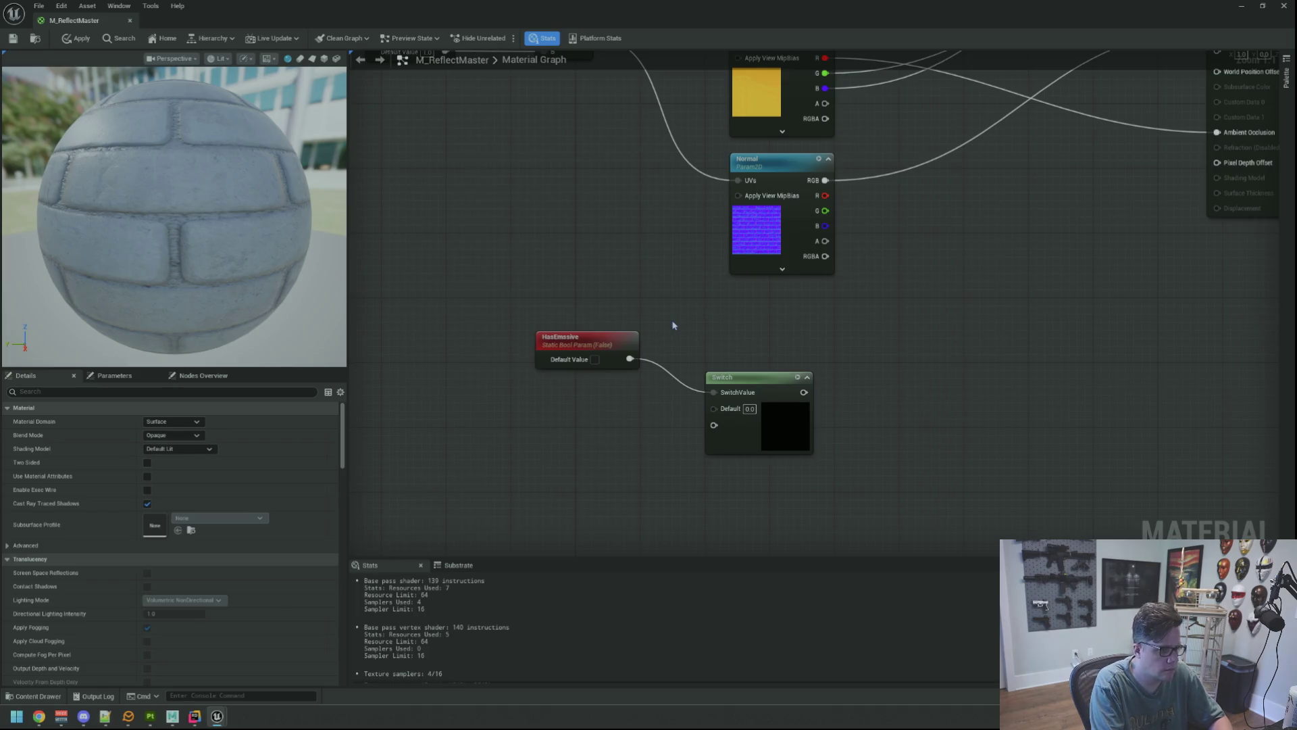
Open the MI_ComputerSetupA material instance via an asset search for 'MI_ComputerSe'.
key(ctrl+p)
key(BackSpace)
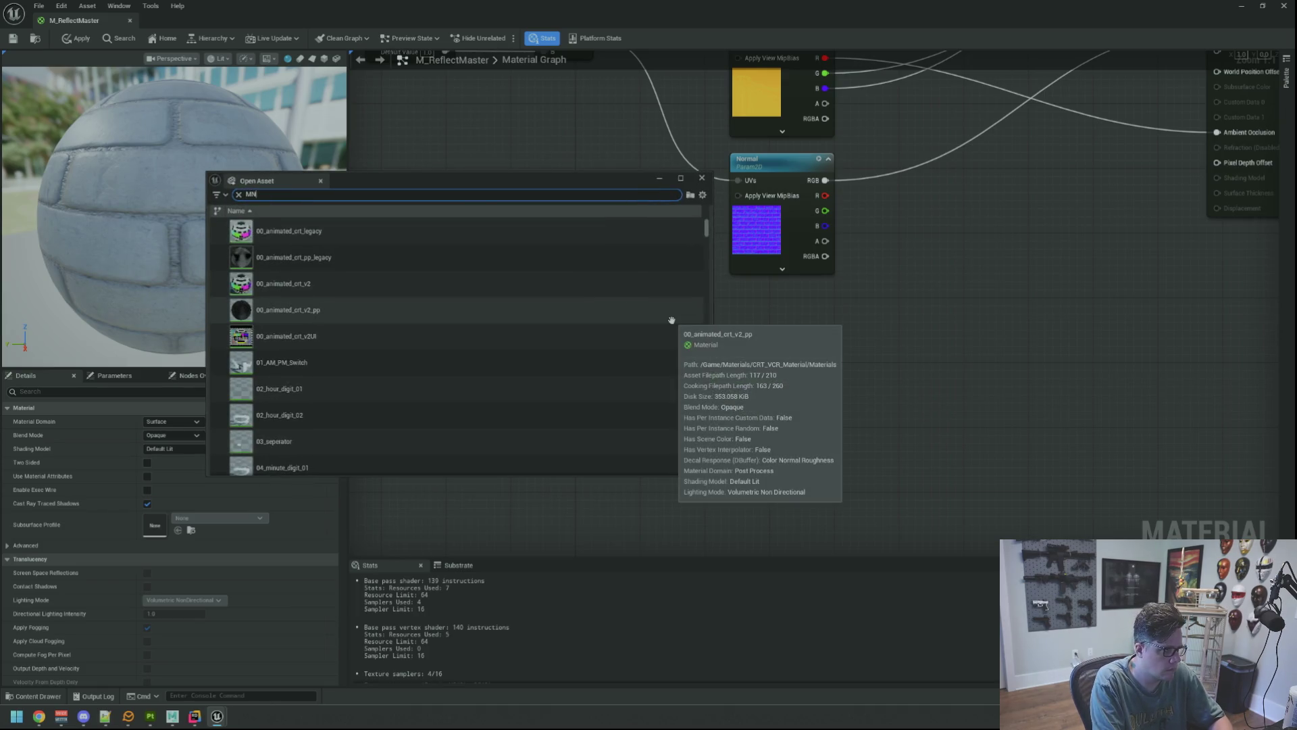
text(MI_ComputerSe)
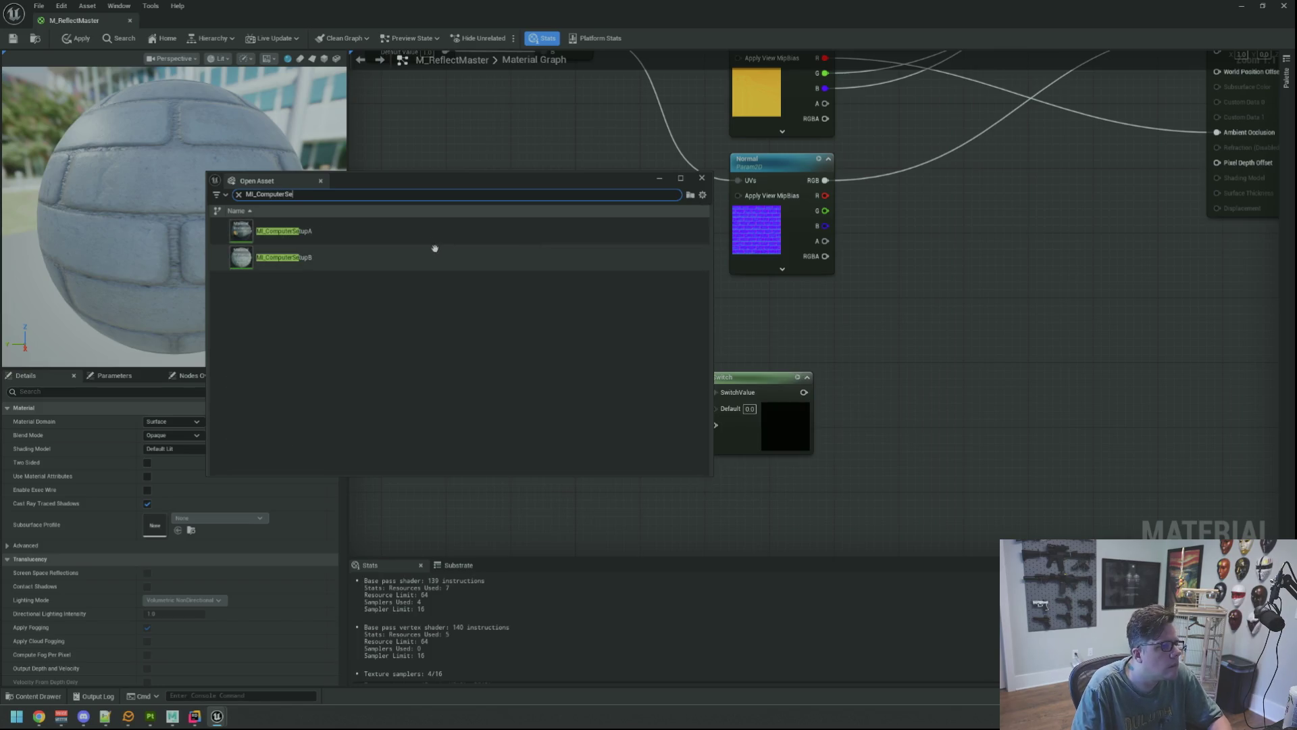
double_click(436, 230)
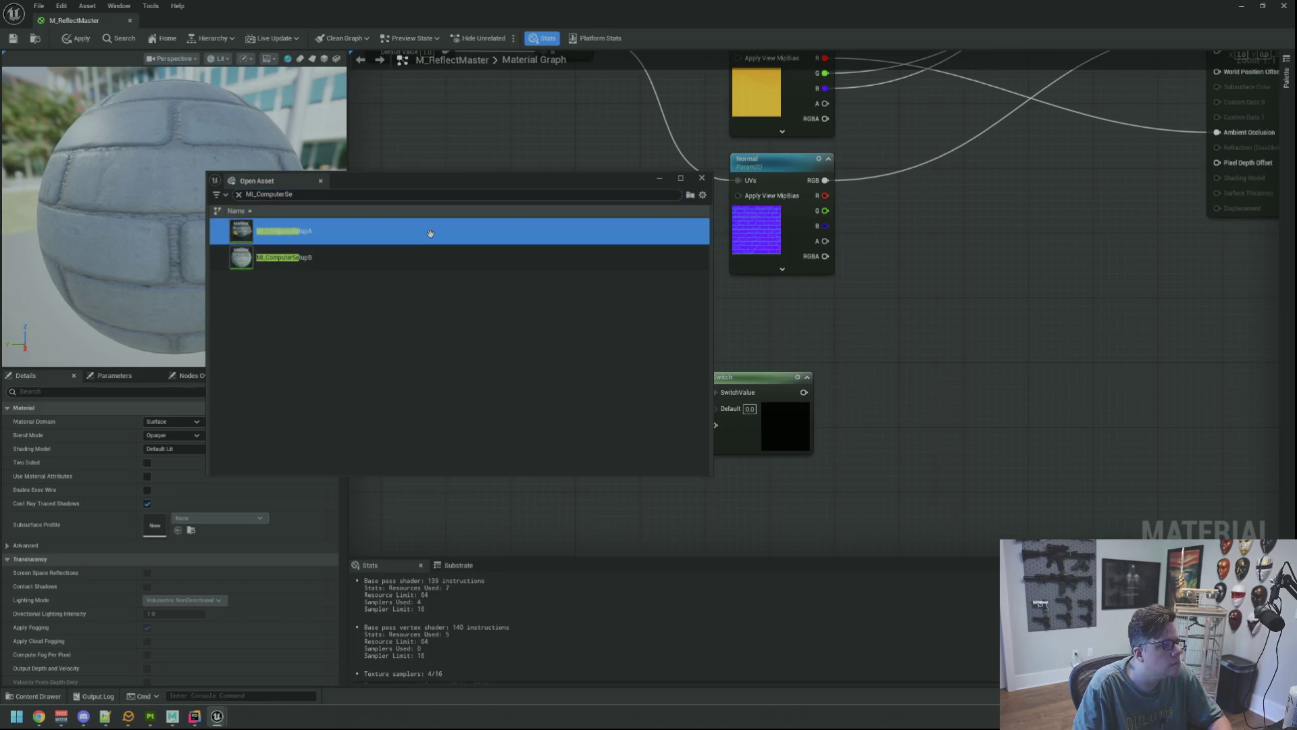
mouse_move(391, 260)
mouse_down()
mouse_move(418, 263)
mouse_move(376, 266)
mouse_up()
scroll(377, 267, up, 3)
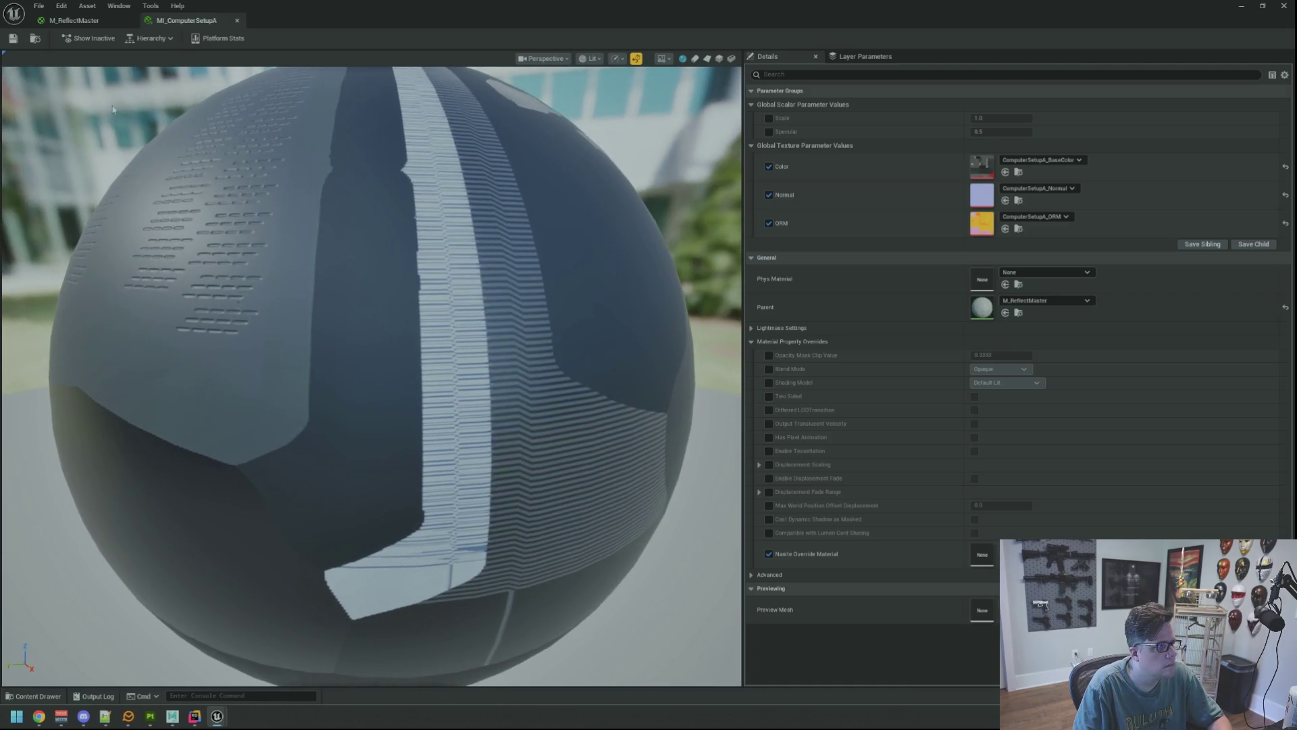
Apply the HasEmissive changes to M_ReflectMaster so the parent material recompiles.
click(75, 21)
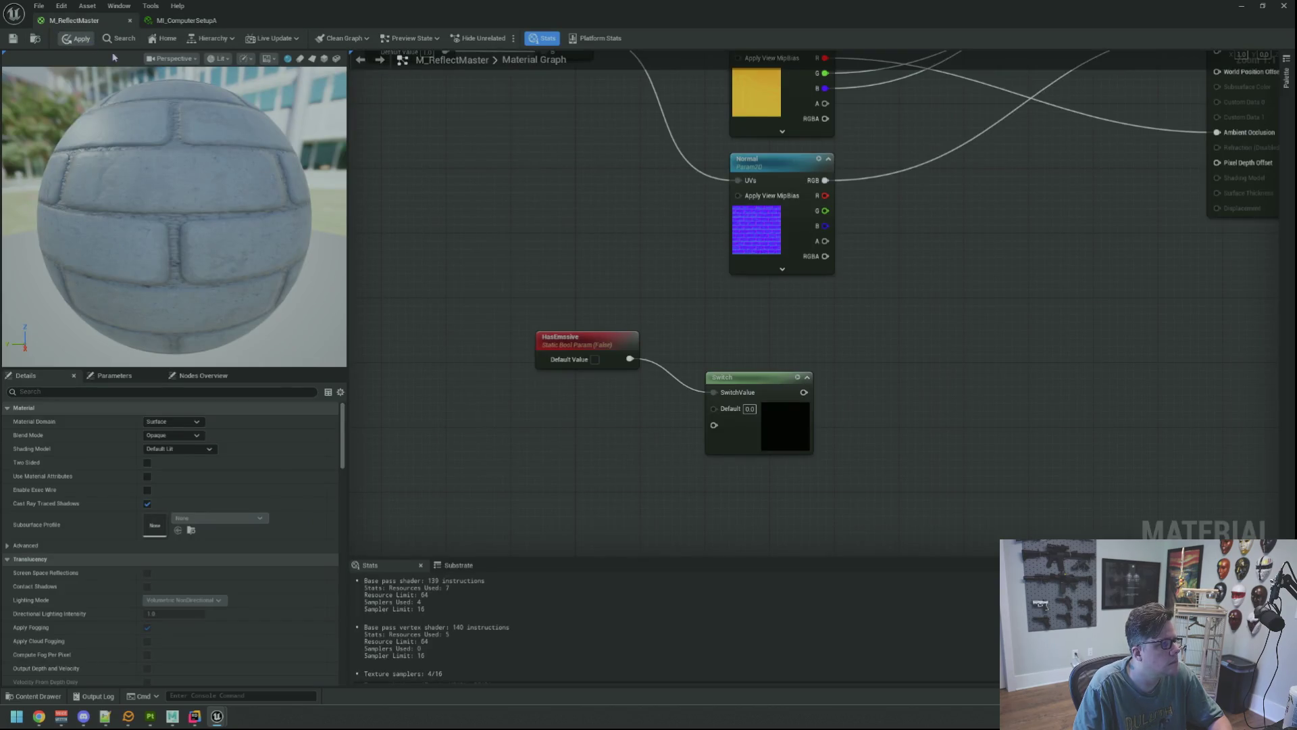
click(76, 39)
click(736, 269)
click(695, 301)
drag(695, 301, 669, 300)
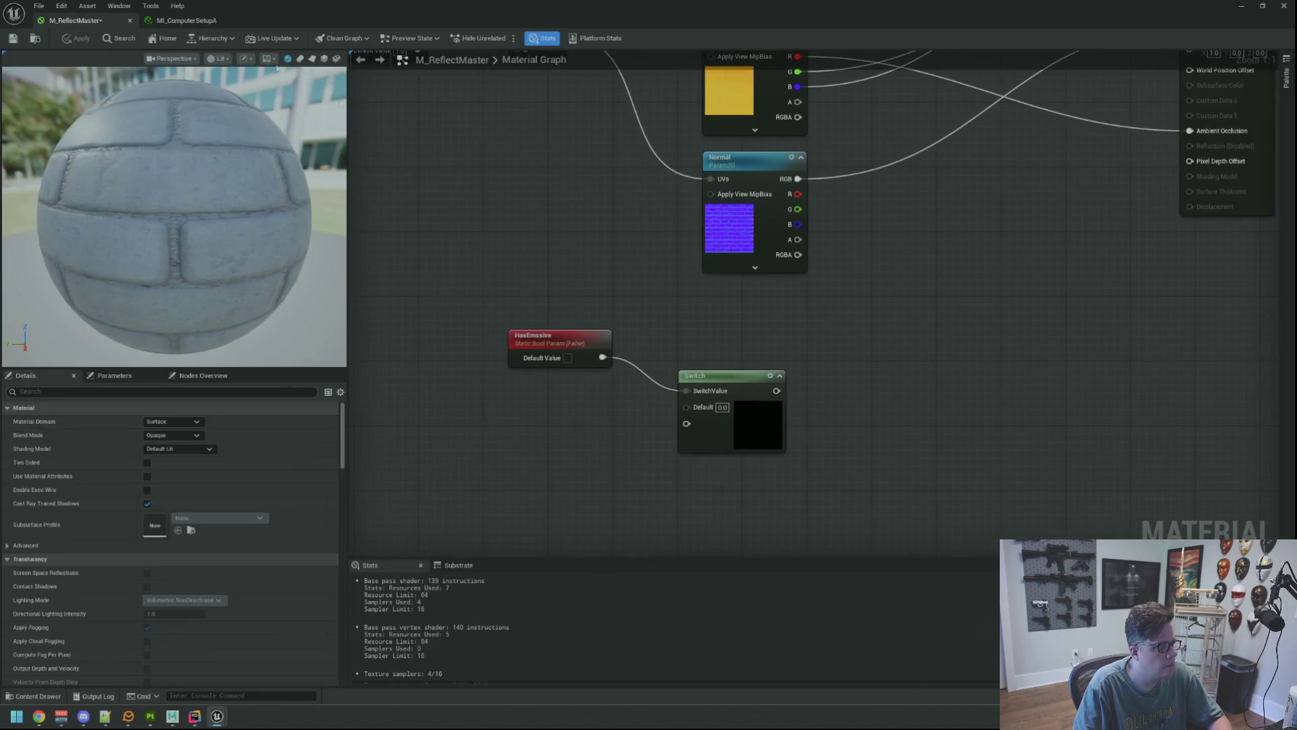
click(186, 20)
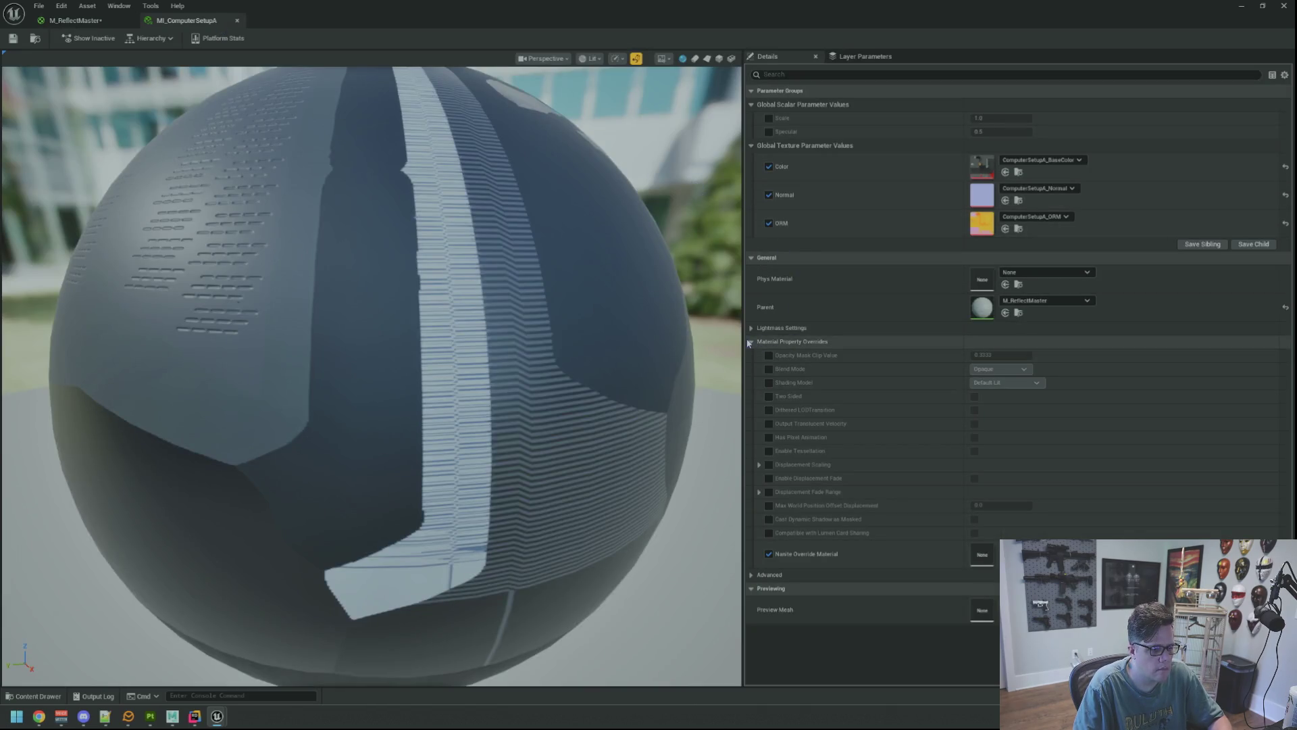
click(75, 20)
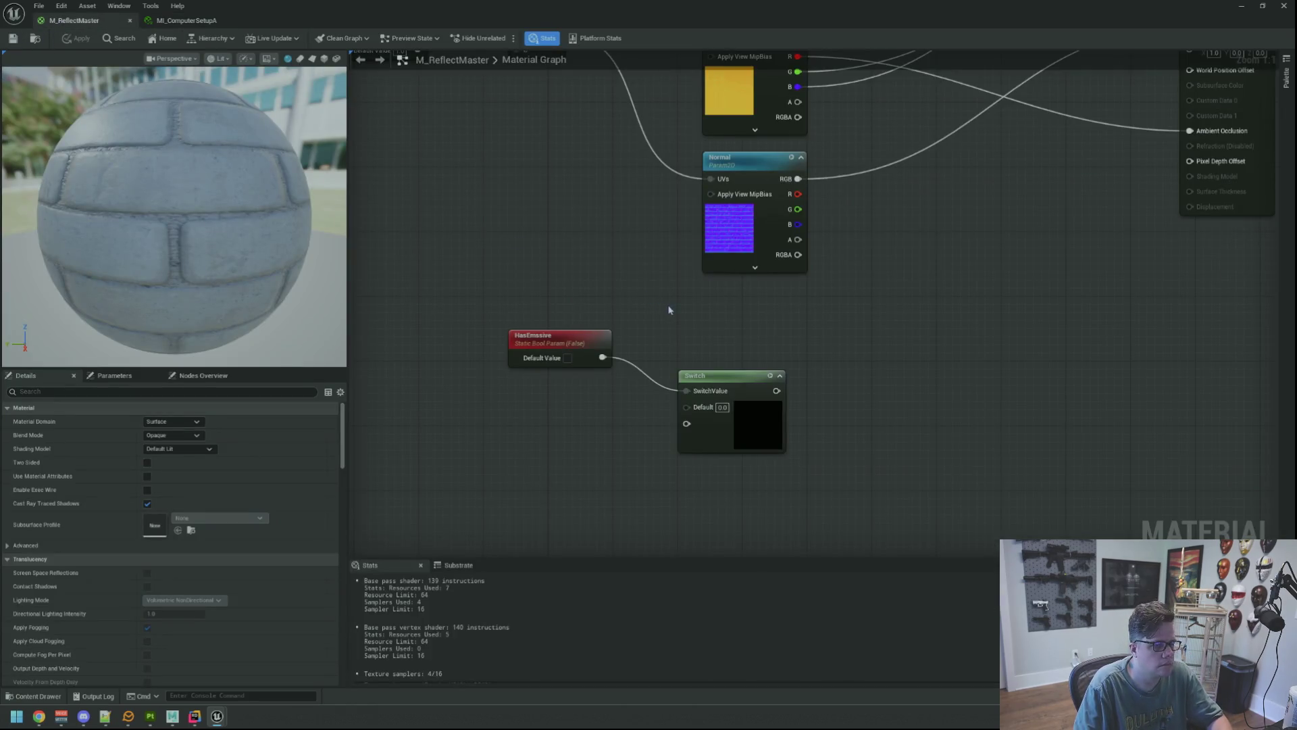
scroll(668, 309, down, 2)
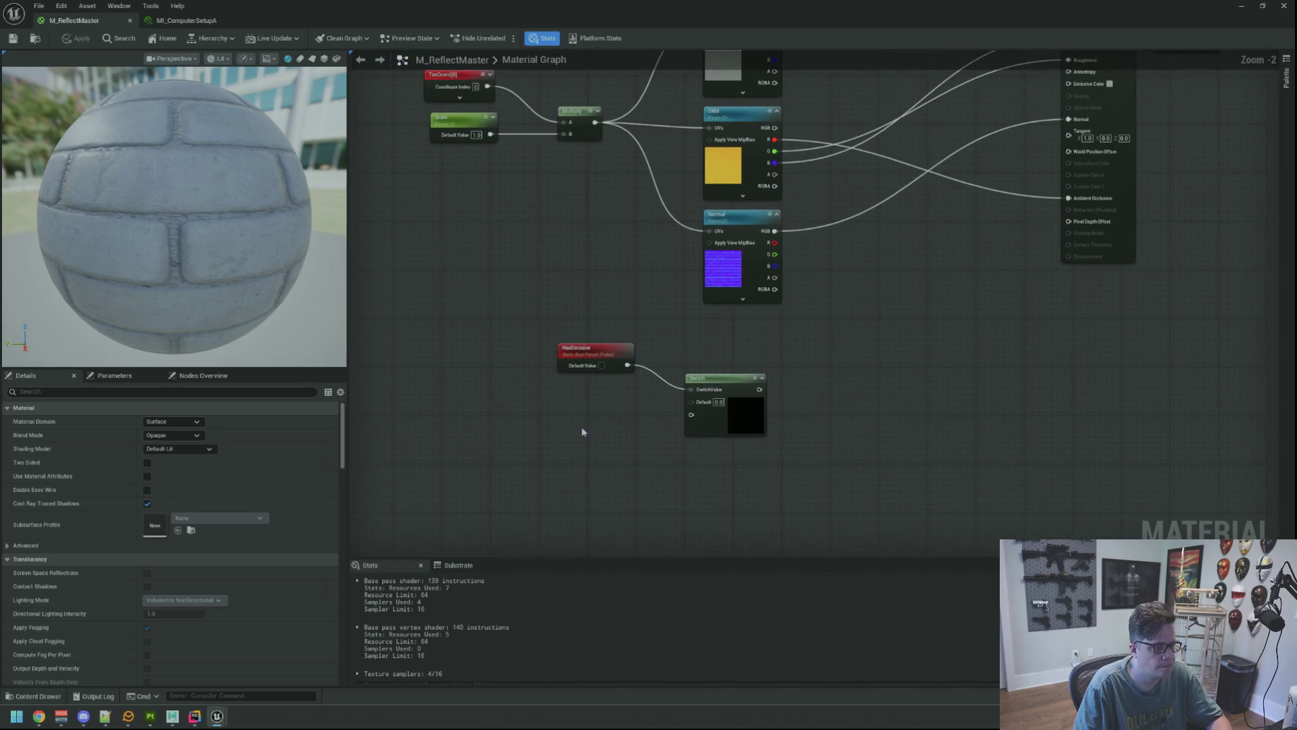